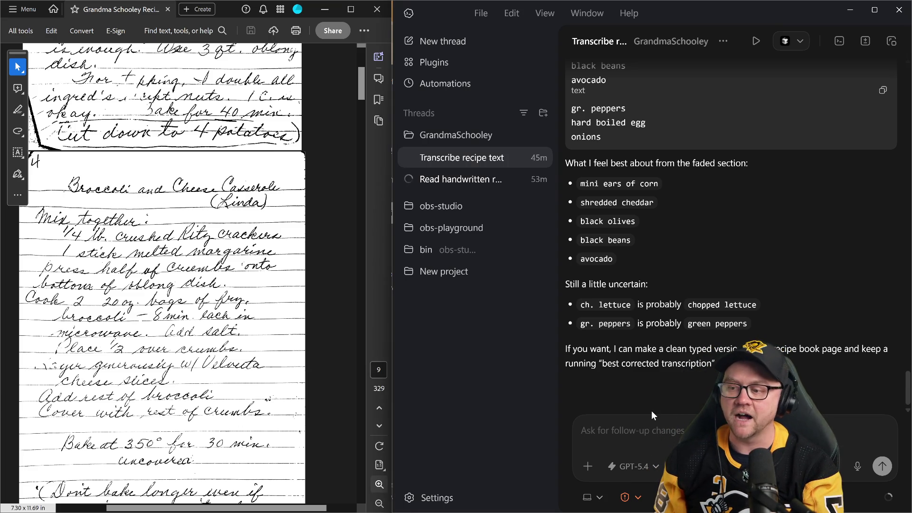
type("@")
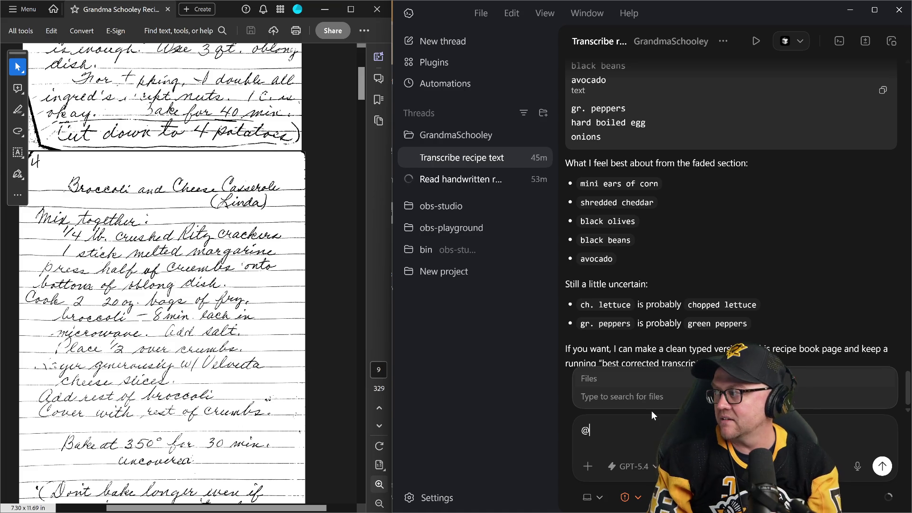
type("Gr")
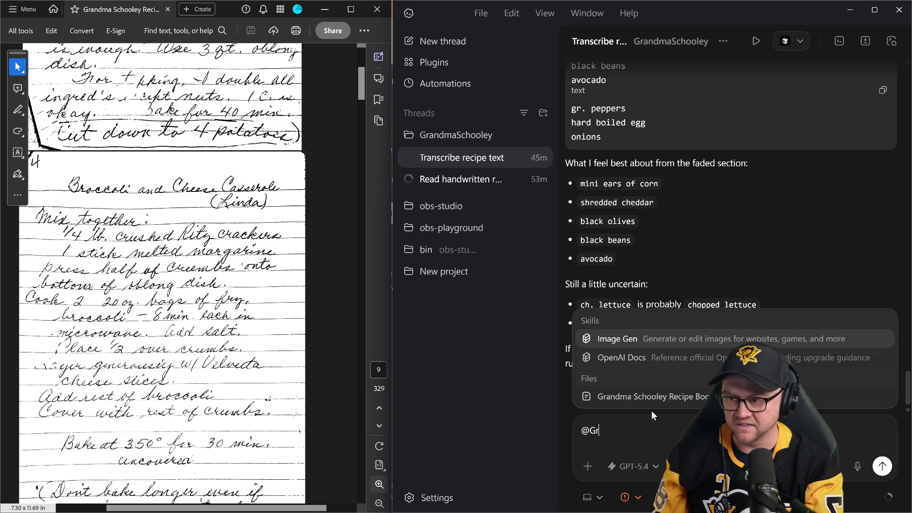
Attach Grandma Schooley Recipe Book.pdf to the prompt and reposition and enlarge the chat window
key("Down")
key("Down")
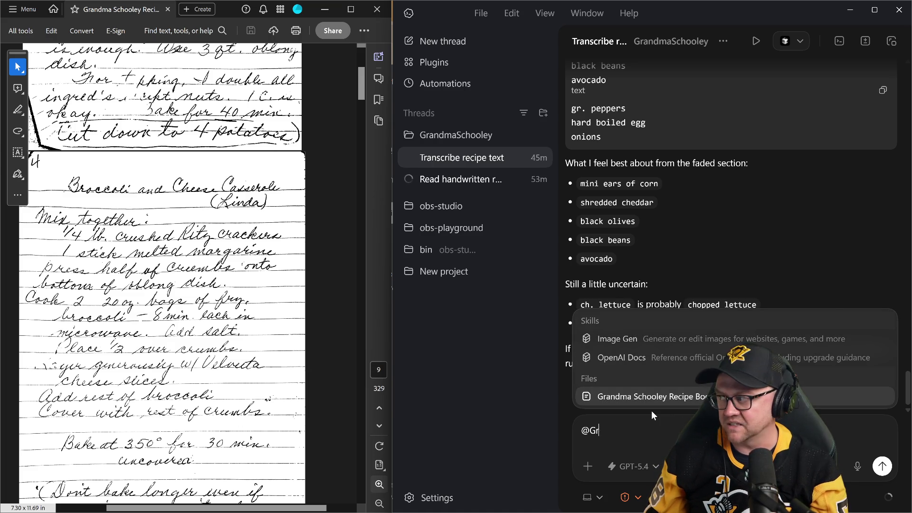
key("Return")
left_click_drag(707, 13, 356, 17)
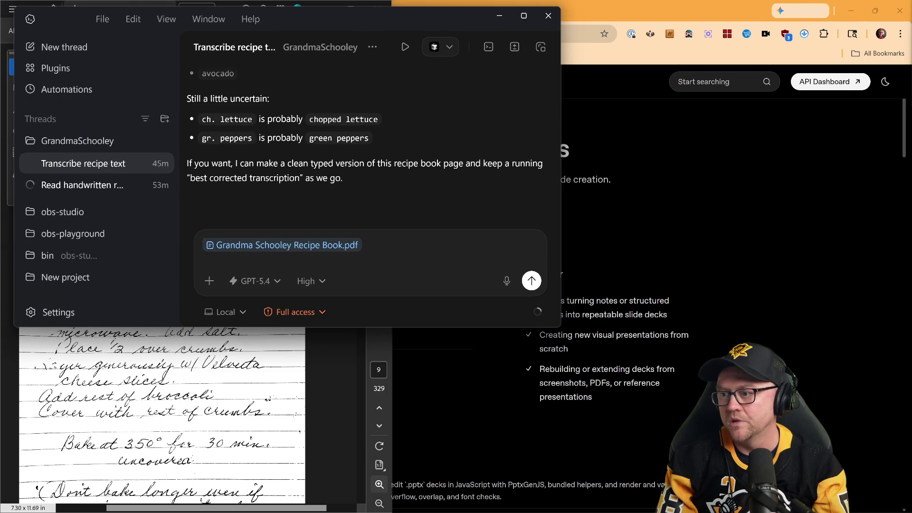
left_click_drag(560, 321, 612, 378)
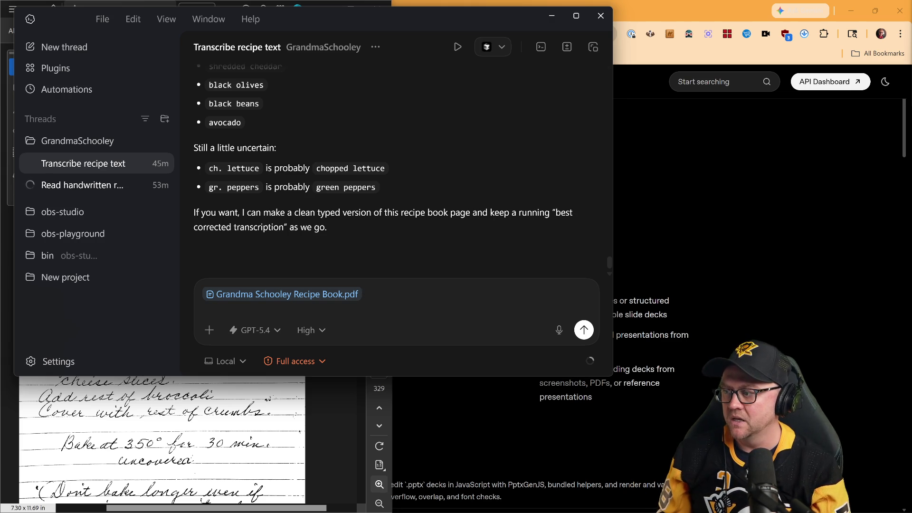
type("Go throu")
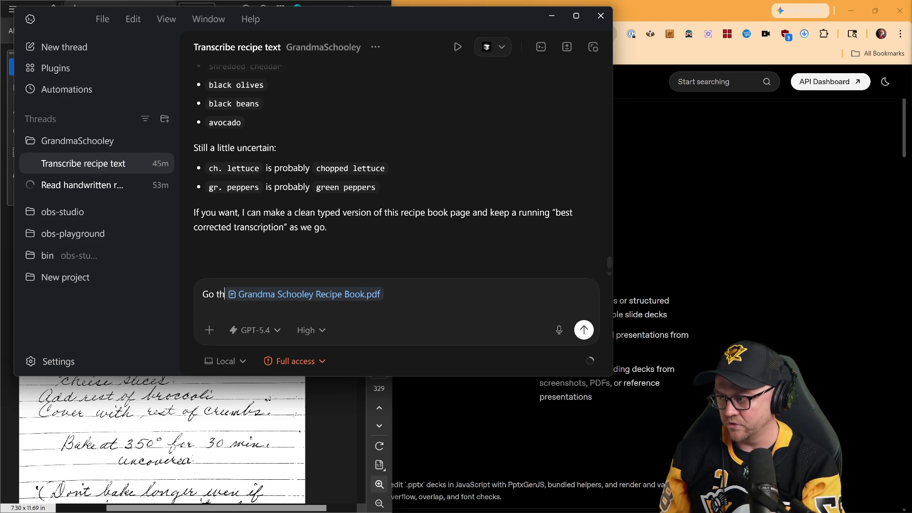
type("gh pages ")
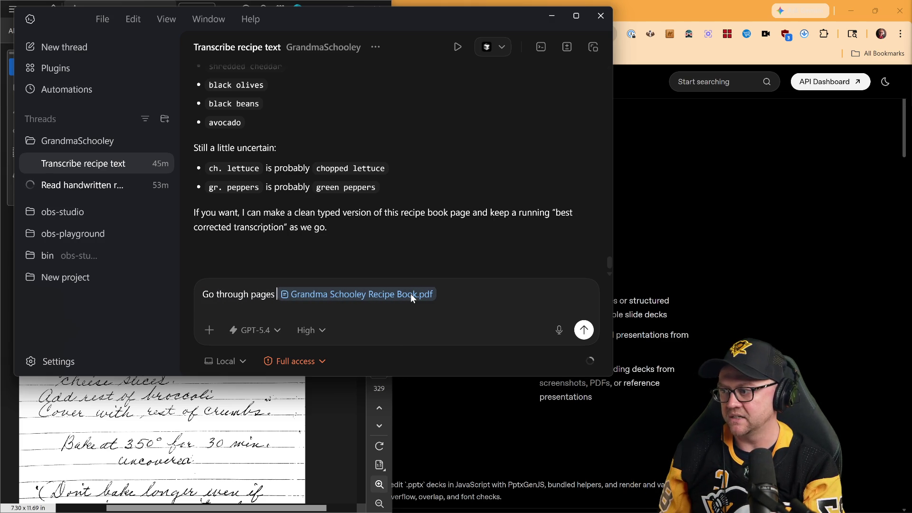
type("9-19")
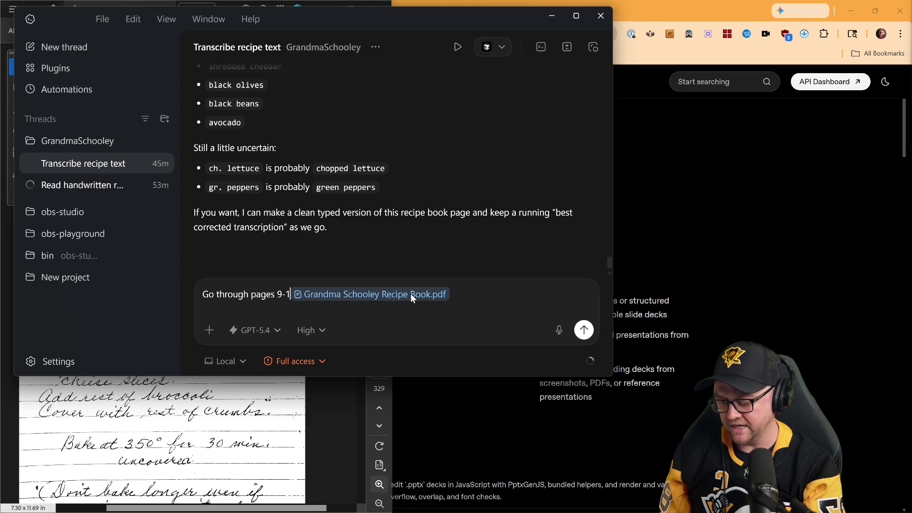
type(" of")
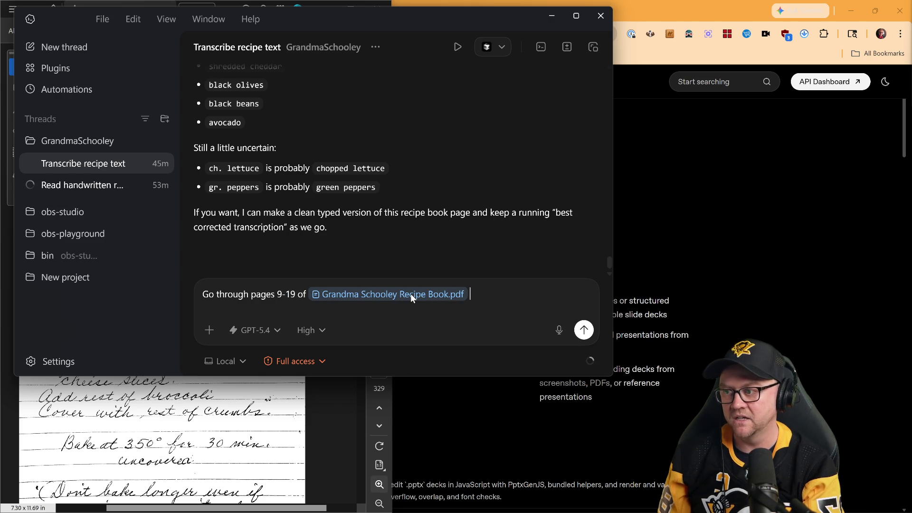
Continue the prompt after the PDF chip, asking to transcribe pages 9-19, and start dictating the rest
key("End")
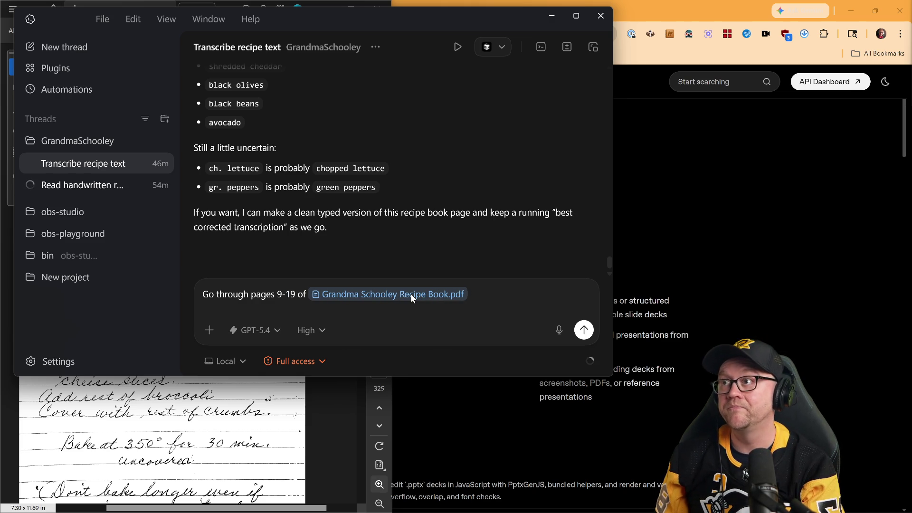
type(" and tr")
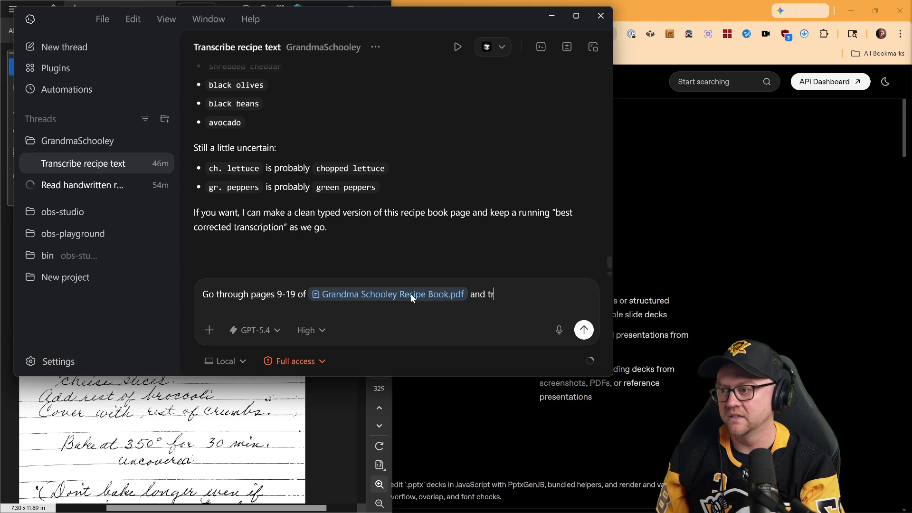
type("anscrib")
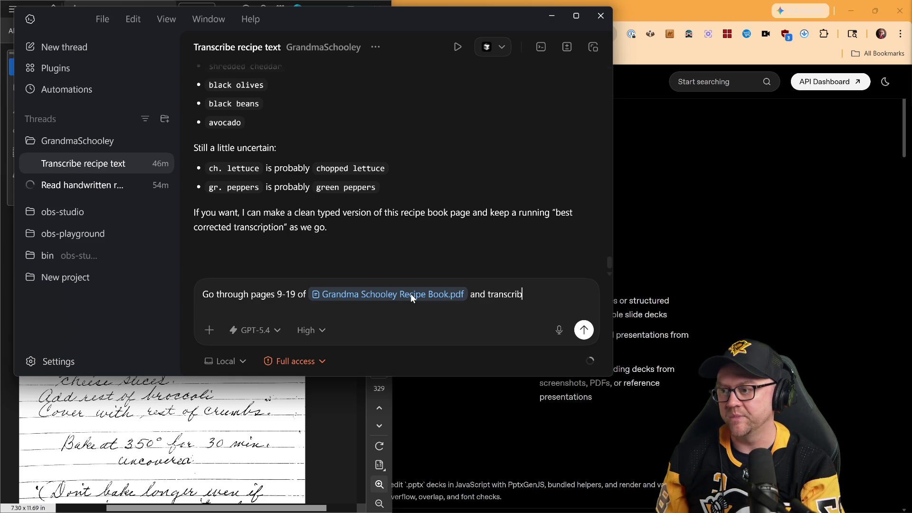
type("e each of the recipes.")
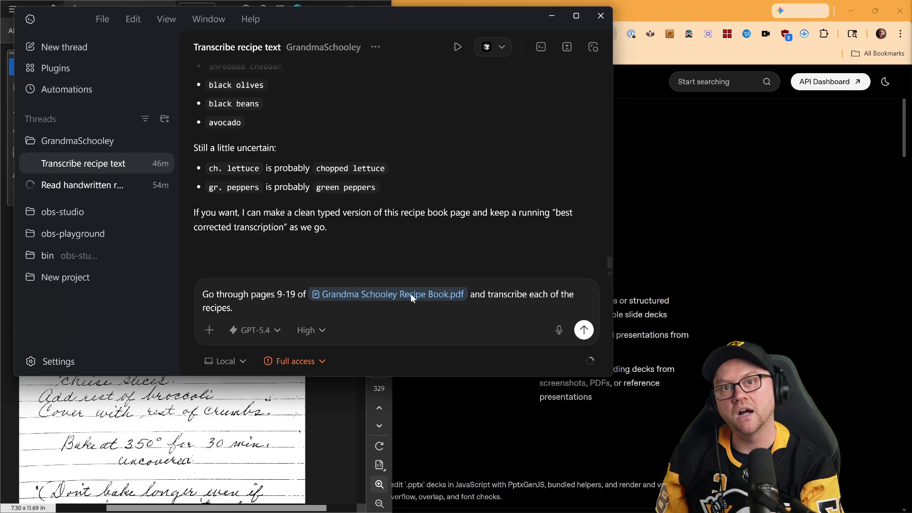
type(" Put")
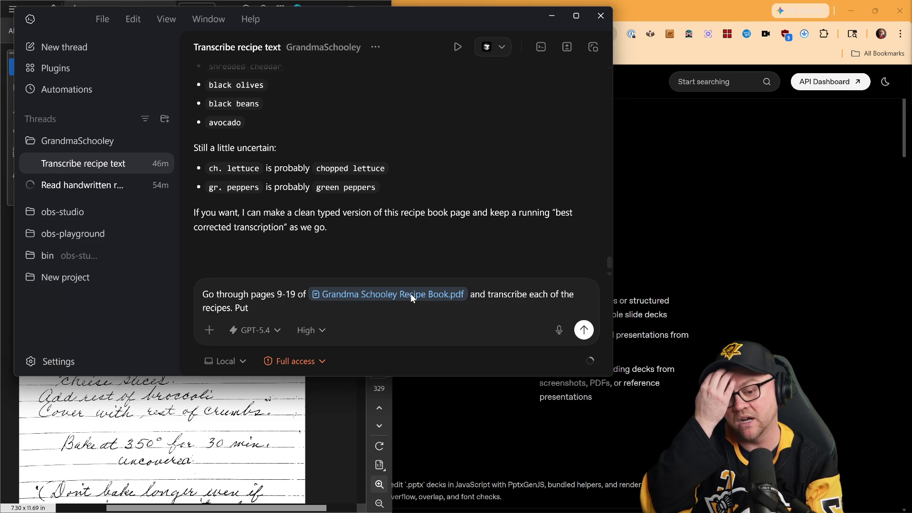
type("hem each into their own text file. Make")
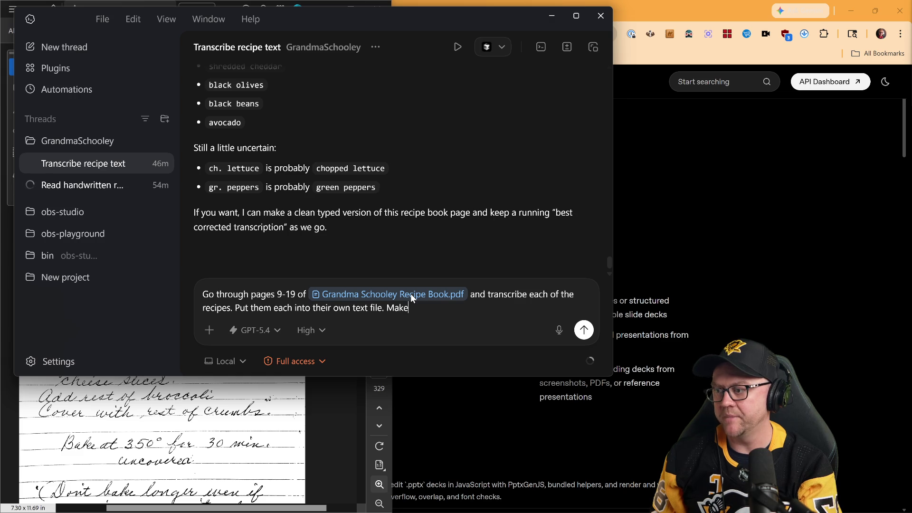
left_click(559, 330)
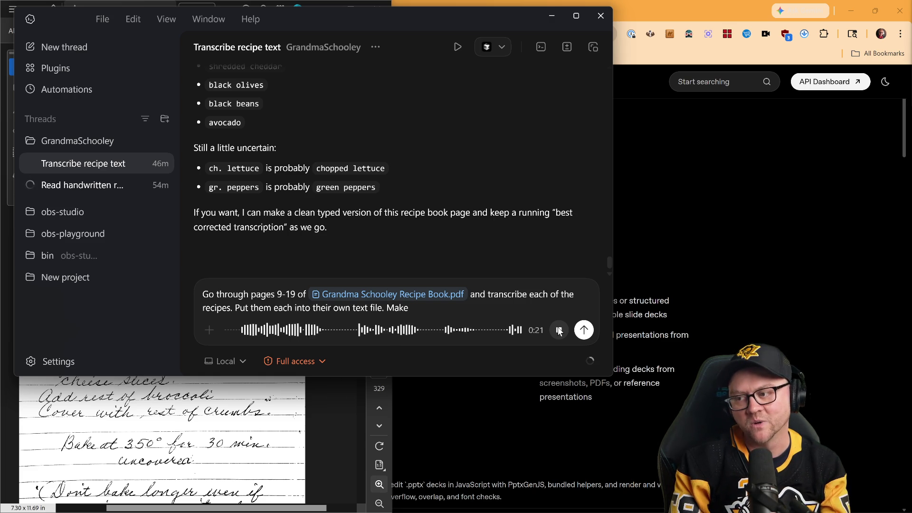
Finish dictating the request and delete the duplicated word 'Make'
left_click(585, 330)
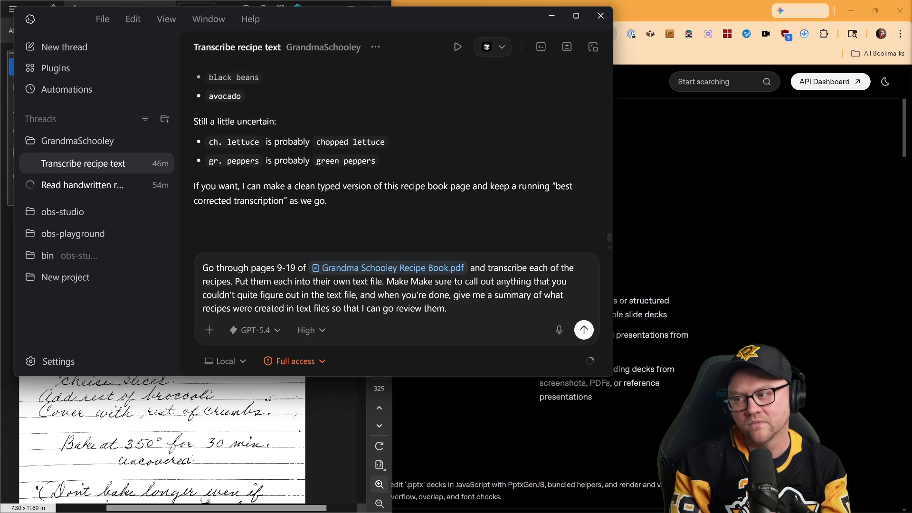
double_click(422, 281)
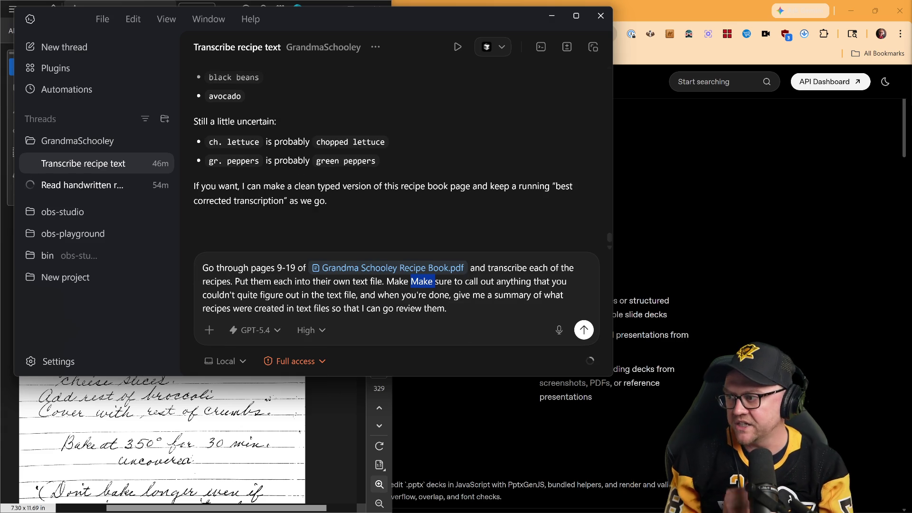
key("BackSpace")
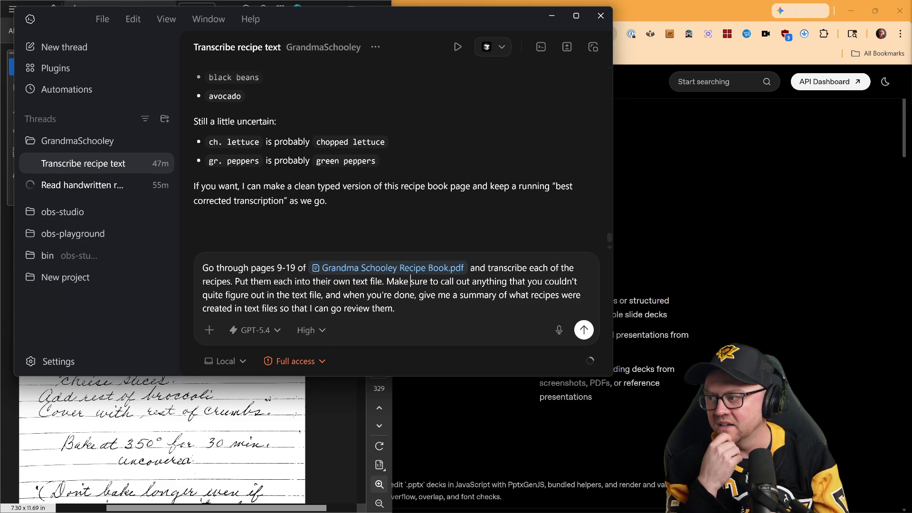
Remove the redundant phrase 'in text files' and send the transcription request
left_click_drag(234, 308, 284, 308)
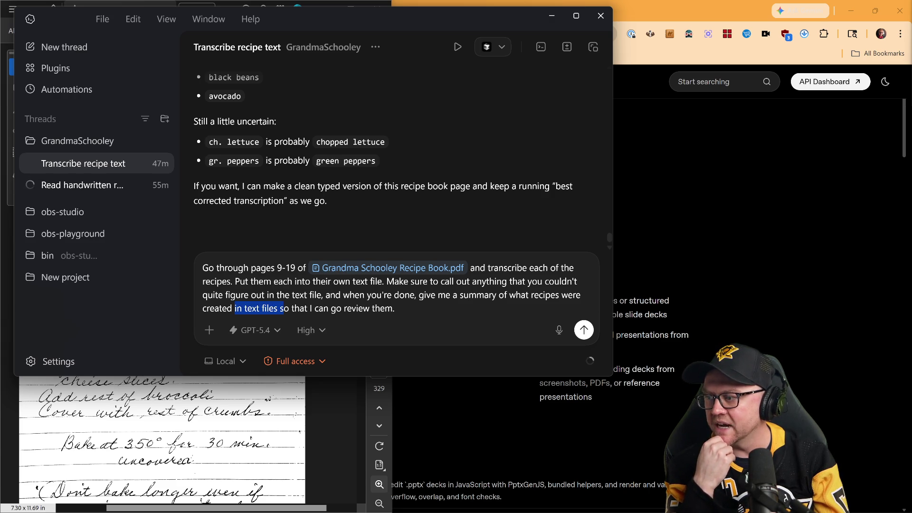
key("BackSpace")
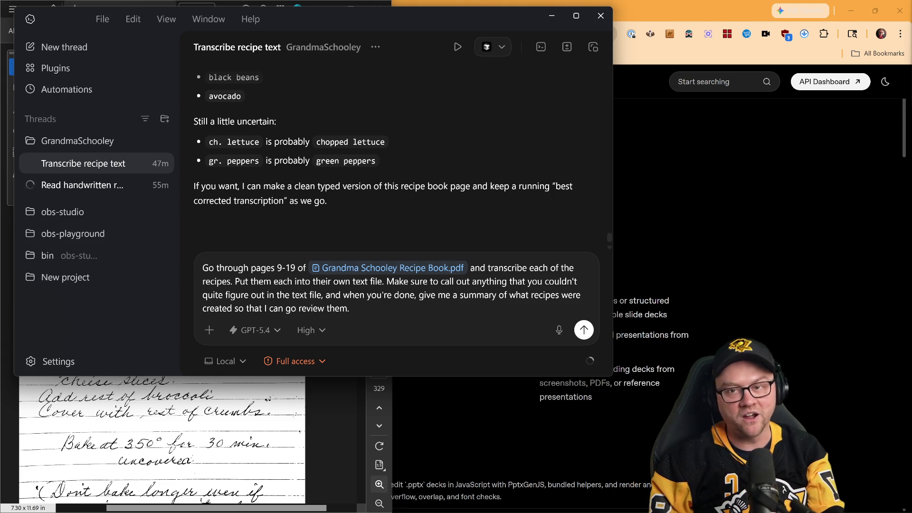
left_click(584, 330)
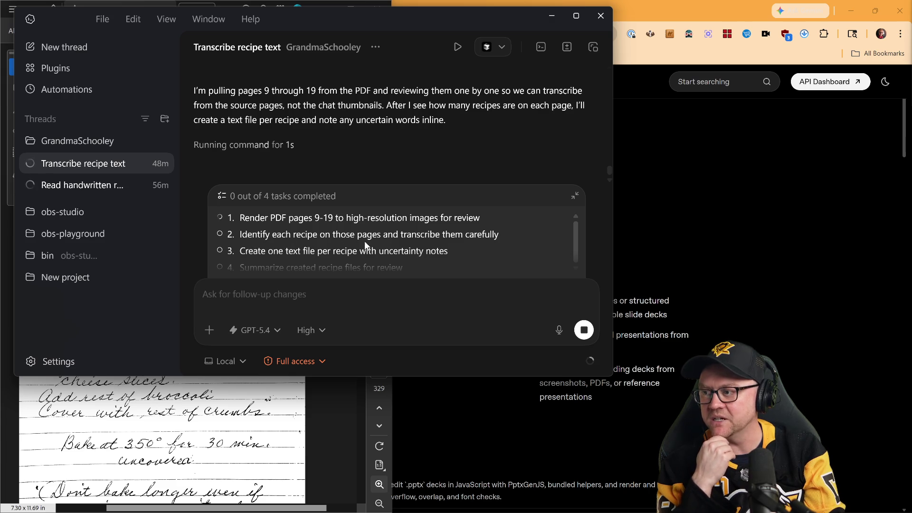
scroll(408, 238, "down", 1)
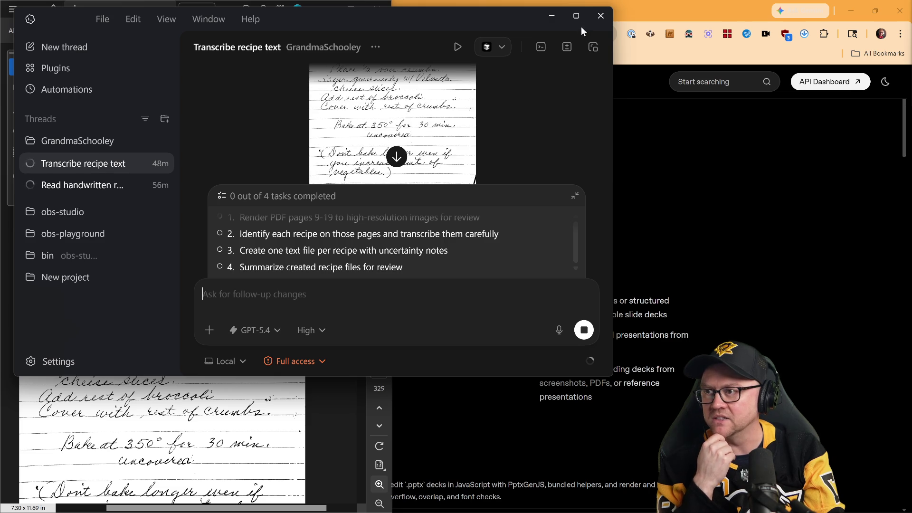
Maximize the Codex window while the four-step transcription plan runs
left_click(576, 16)
scroll(726, 255, "up", 4)
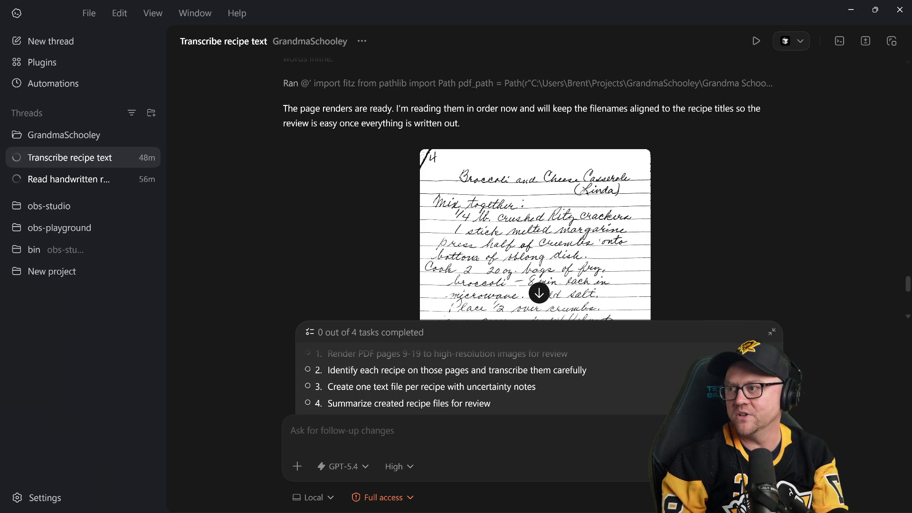
scroll(571, 151, "down", 8)
scroll(570, 152, "down", 3)
scroll(571, 152, "up", 5)
scroll(571, 152, "up", 3)
scroll(577, 148, "down", 2)
scroll(576, 148, "down", 3)
scroll(576, 147, "down", 3)
scroll(576, 147, "down", 3)
scroll(577, 148, "down", 3)
scroll(577, 148, "down", 4)
scroll(576, 148, "up", 2)
scroll(577, 148, "up", 4)
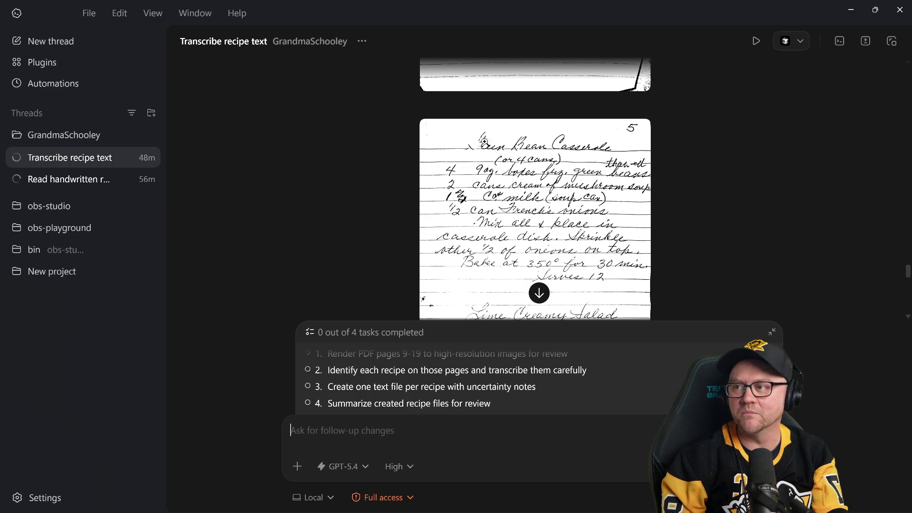
scroll(464, 143, "down", 1)
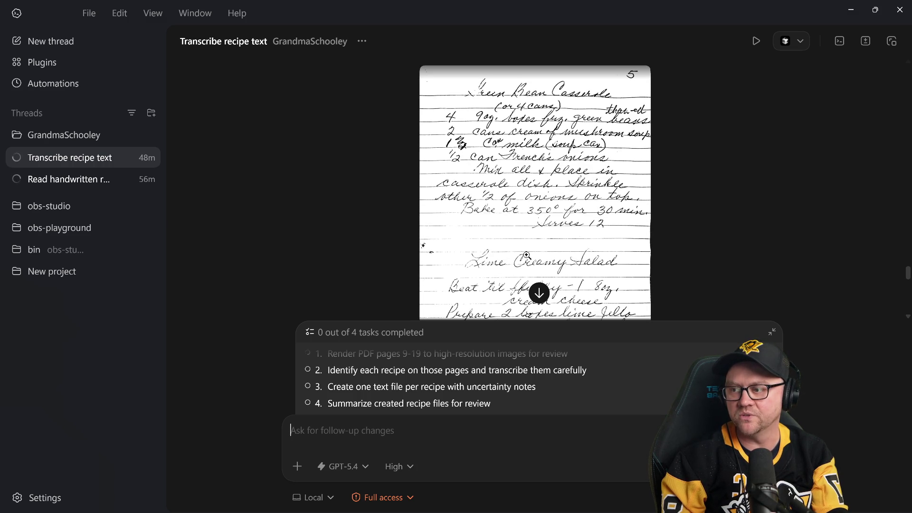
scroll(543, 175, "down", 2)
scroll(543, 175, "down", 2)
scroll(542, 171, "down", 2)
scroll(542, 167, "down", 3)
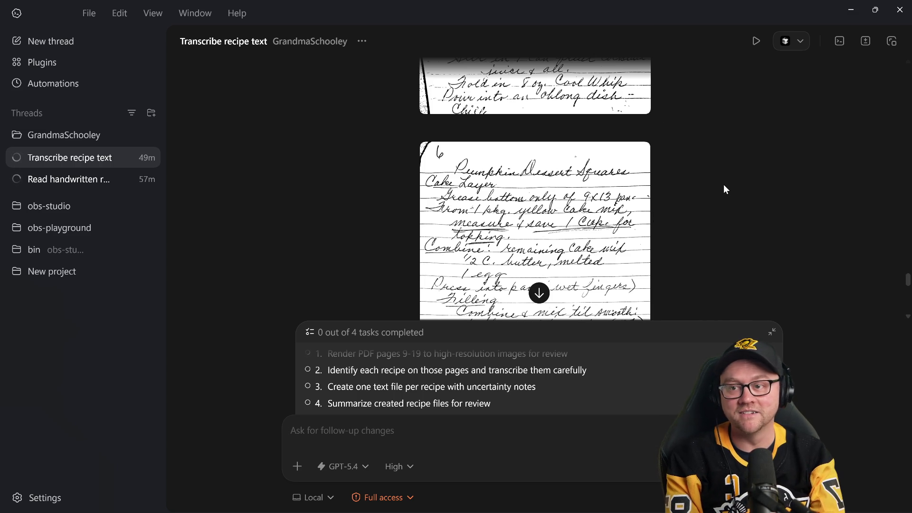
scroll(724, 185, "down", 3)
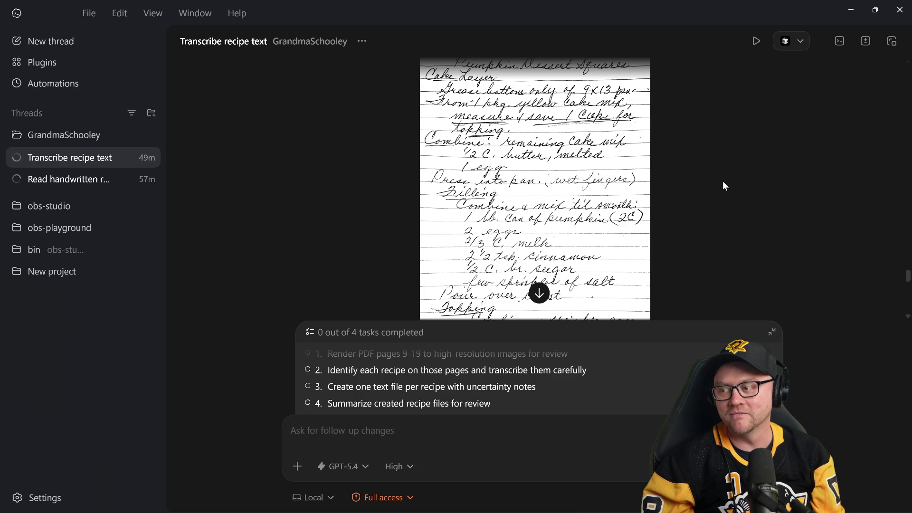
scroll(721, 182, "down", 5)
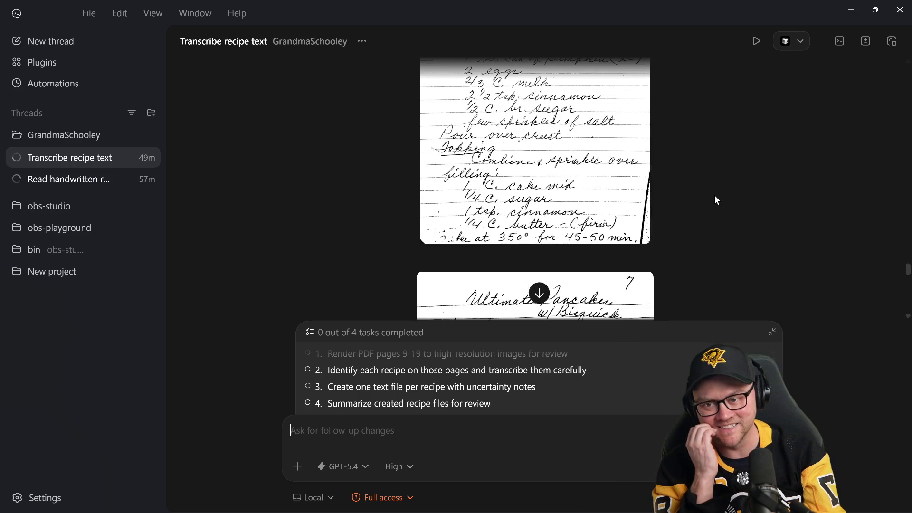
scroll(716, 194, "down", 5)
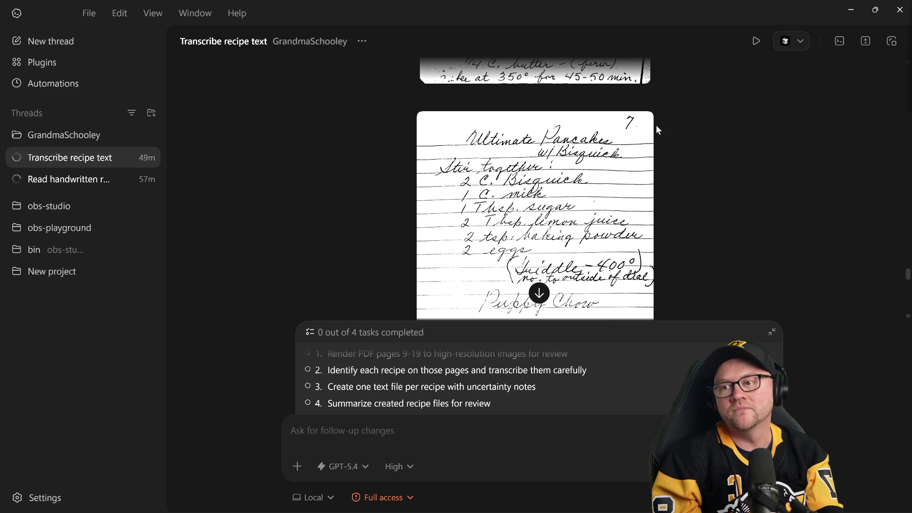
scroll(755, 113, "down", 5)
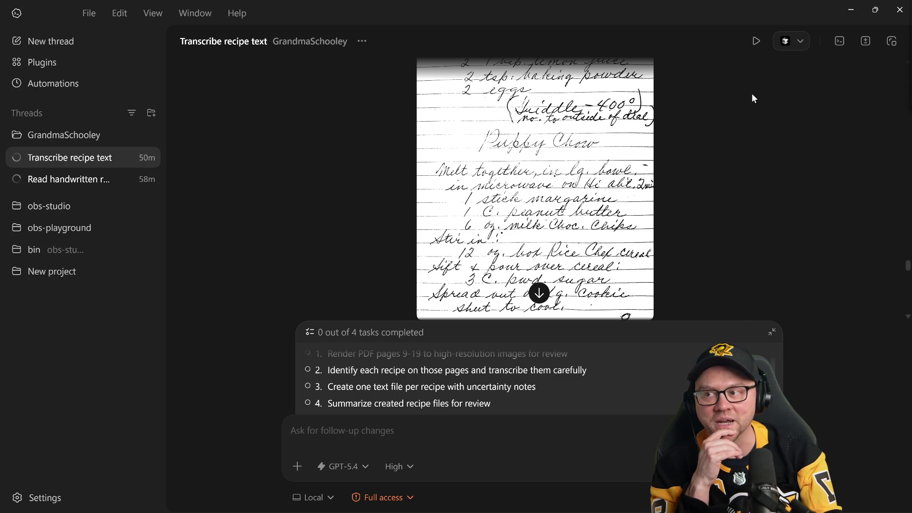
scroll(680, 161, "down", 5)
scroll(680, 158, "down", 3)
scroll(679, 158, "down", 3)
scroll(679, 159, "down", 3)
scroll(679, 159, "down", 3)
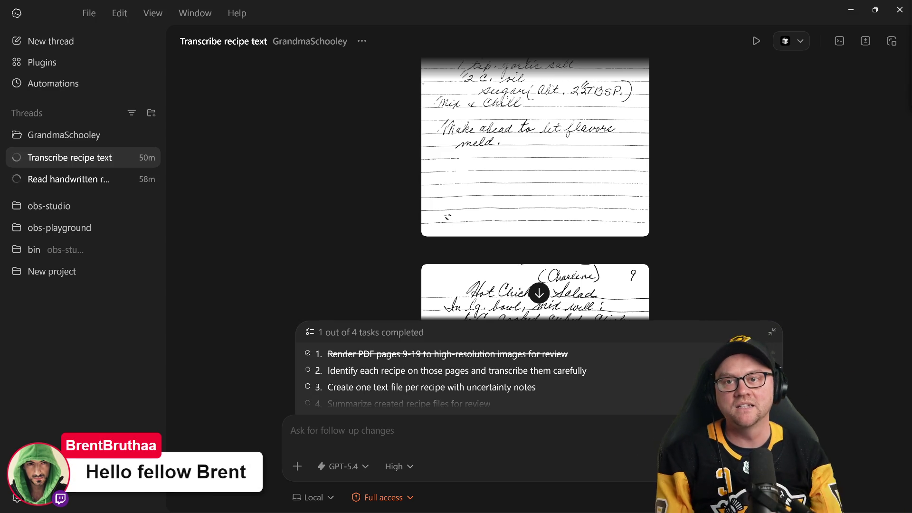
scroll(700, 158, "down", 3)
scroll(699, 158, "up", 2)
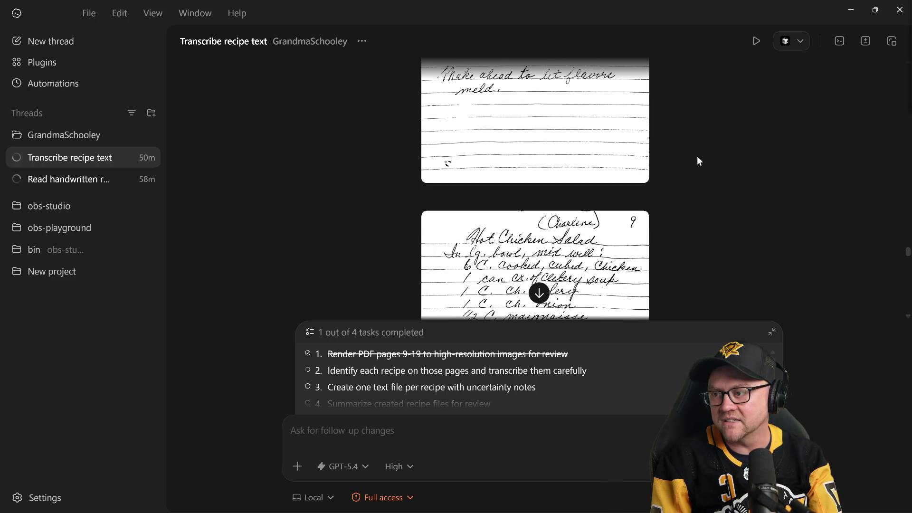
scroll(698, 157, "down", 2)
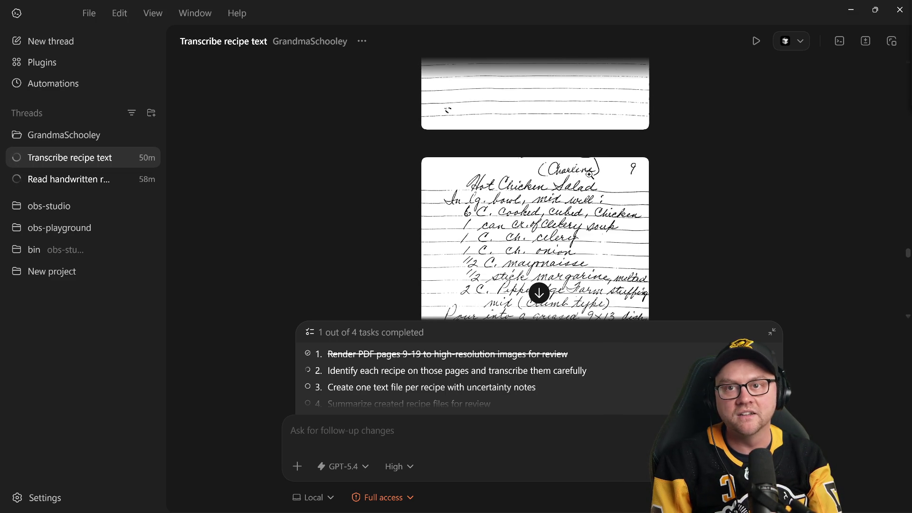
Enlarge the Hot Chicken Salad scan to inspect it, then shrink the interface with Ctrl+minus
left_click(567, 170)
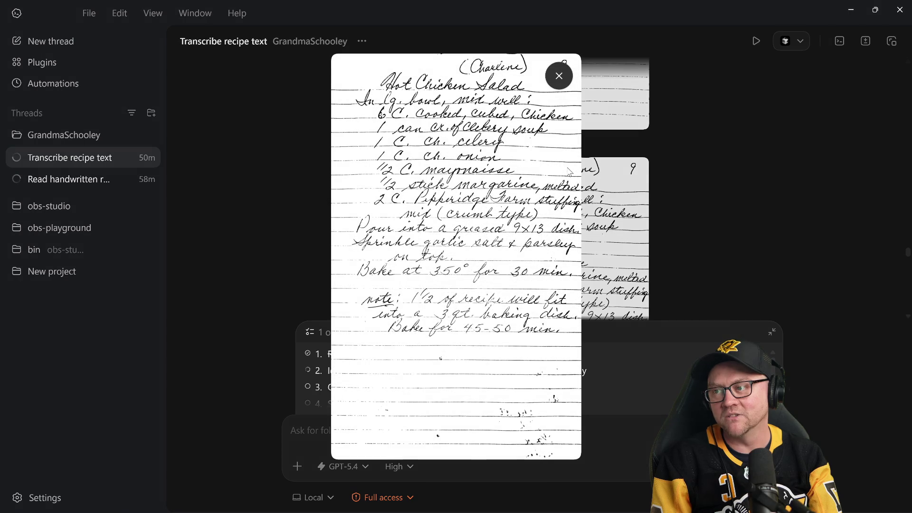
left_click(735, 151)
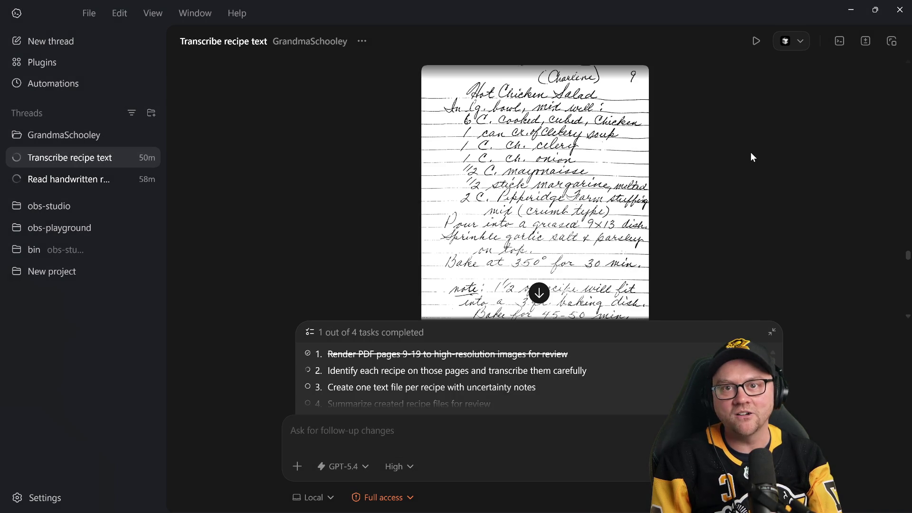
scroll(750, 153, "down", 2)
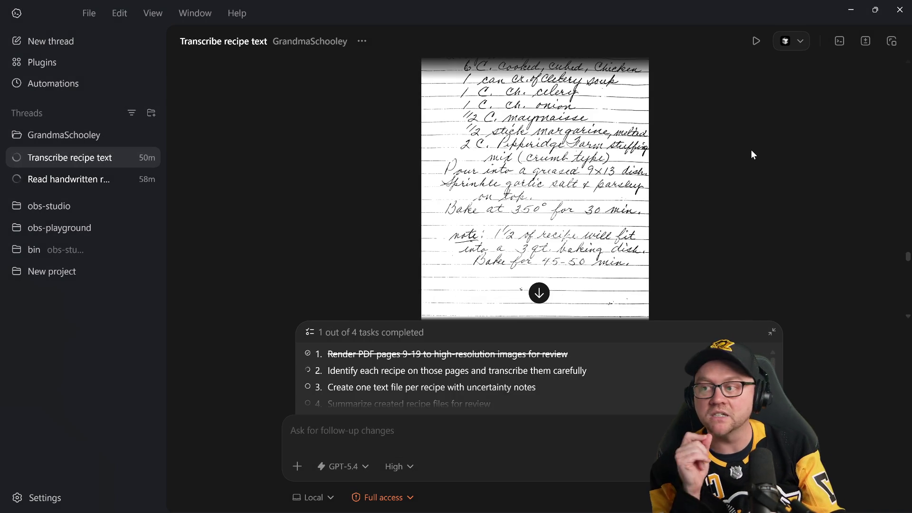
scroll(750, 150, "down", 3)
scroll(753, 146, "down", 3)
scroll(753, 146, "down", 3)
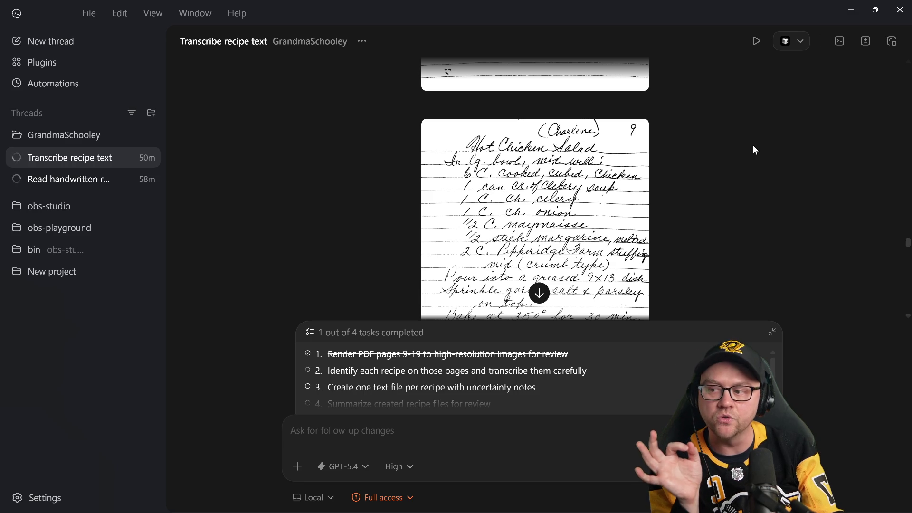
key("ctrl+minus")
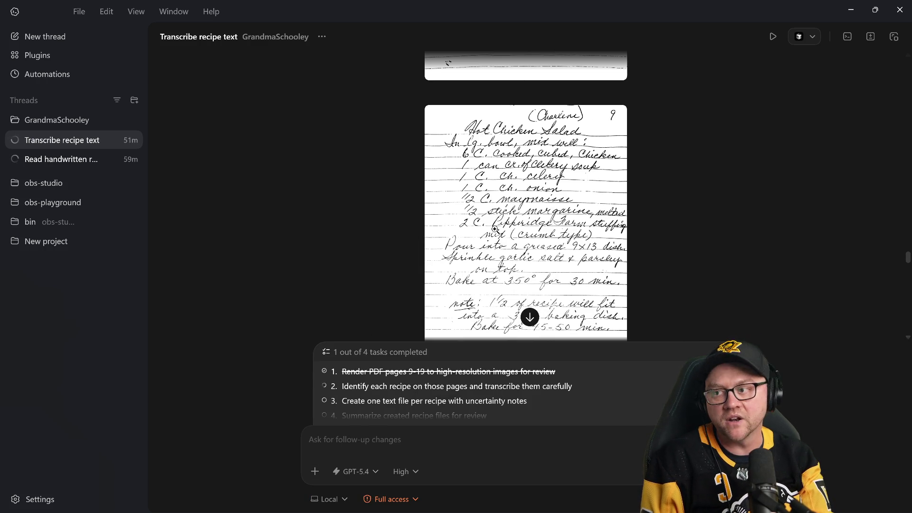
scroll(629, 204, "down", 5)
scroll(629, 204, "down", 5)
scroll(629, 205, "down", 3)
scroll(629, 204, "down", 5)
scroll(629, 203, "down", 4)
scroll(628, 203, "down", 3)
scroll(629, 203, "down", 3)
scroll(628, 203, "down", 4)
scroll(628, 204, "down", 4)
scroll(628, 204, "down", 4)
scroll(628, 203, "down", 3)
scroll(628, 203, "down", 5)
scroll(629, 203, "down", 3)
scroll(628, 203, "down", 4)
scroll(621, 179, "down", 4)
scroll(627, 203, "down", 4)
scroll(627, 204, "down", 4)
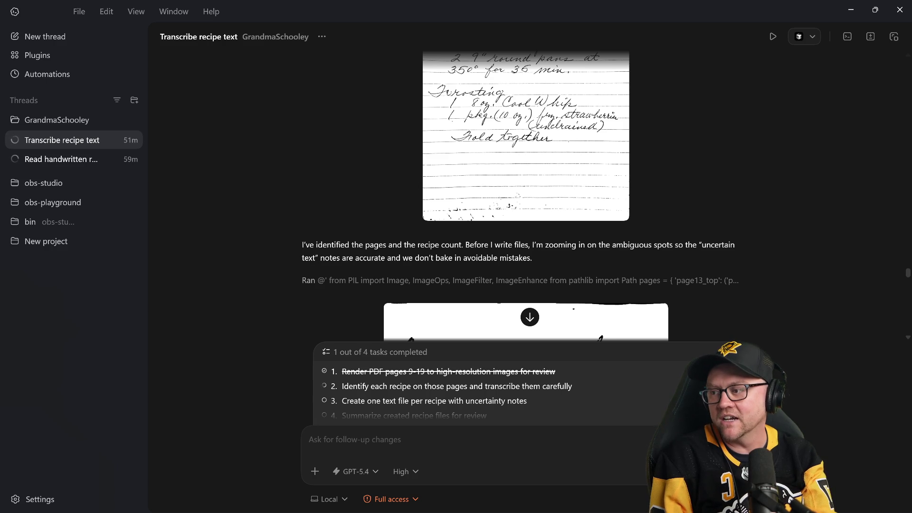
scroll(705, 250, "down", 2)
scroll(705, 250, "down", 2)
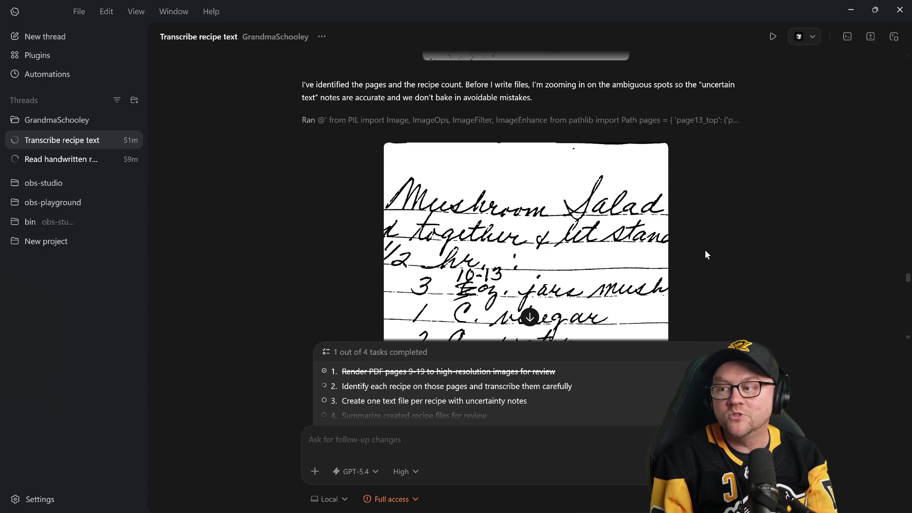
scroll(701, 249, "down", 2)
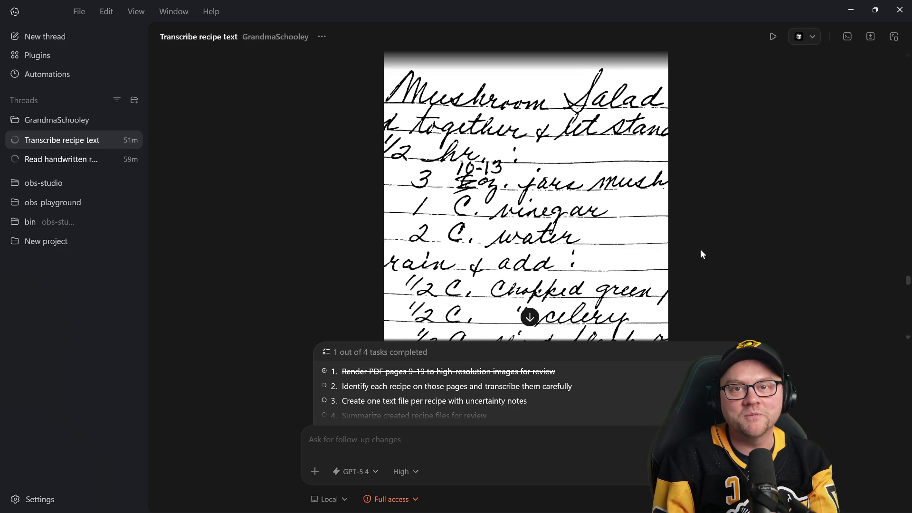
scroll(701, 249, "down", 2)
scroll(701, 249, "down", 2)
scroll(701, 249, "up", 5)
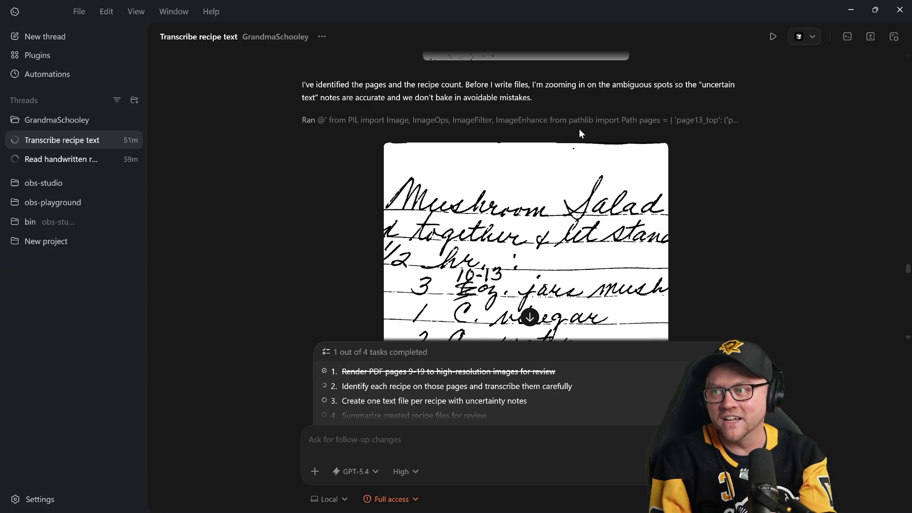
scroll(580, 129, "up", 1)
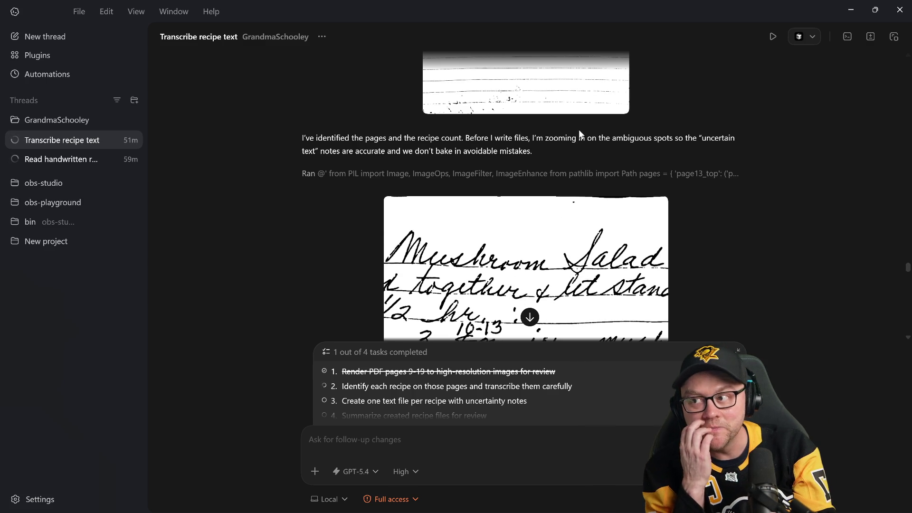
scroll(580, 130, "down", 2)
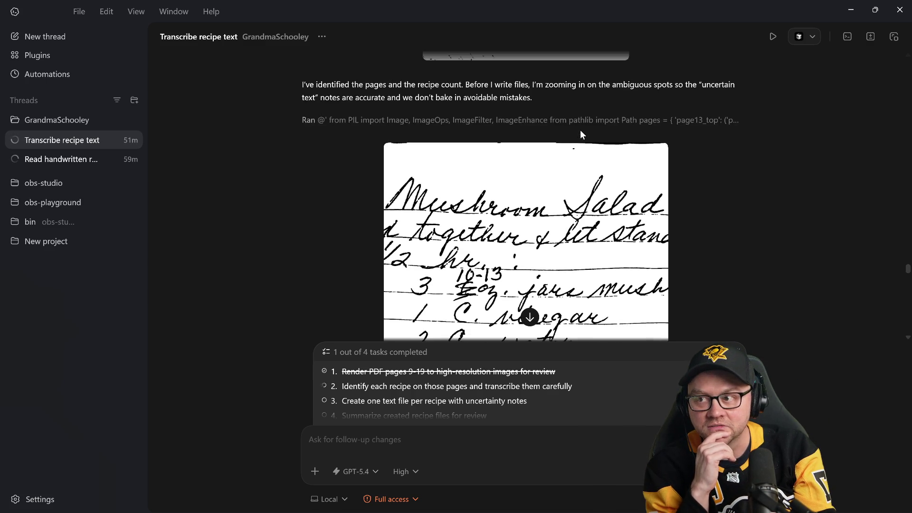
scroll(581, 129, "down", 2)
scroll(580, 130, "down", 2)
scroll(580, 130, "down", 2)
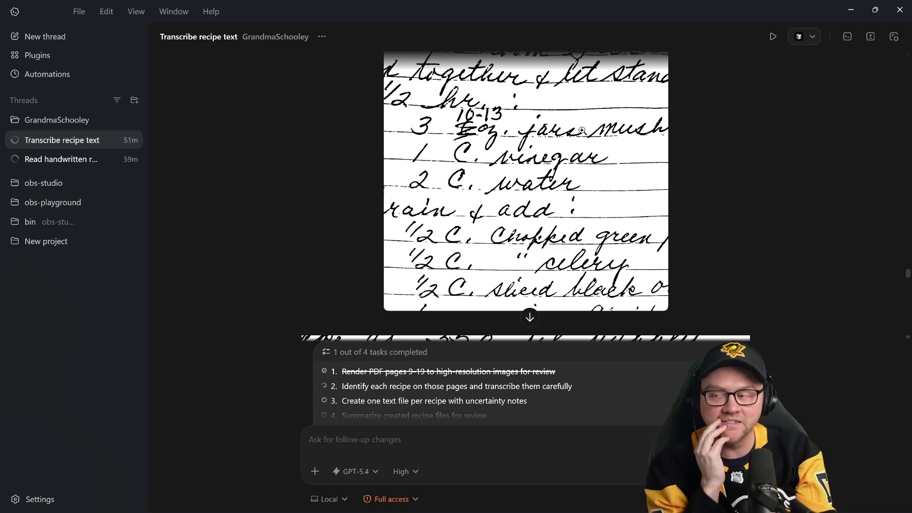
scroll(582, 131, "down", 3)
scroll(582, 130, "down", 3)
scroll(582, 130, "down", 2)
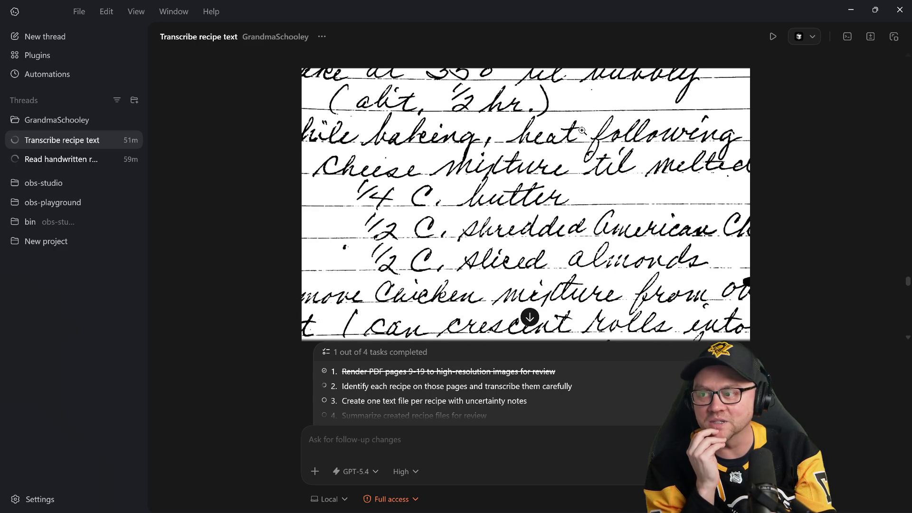
scroll(582, 131, "down", 2)
scroll(582, 130, "down", 2)
scroll(582, 131, "down", 1)
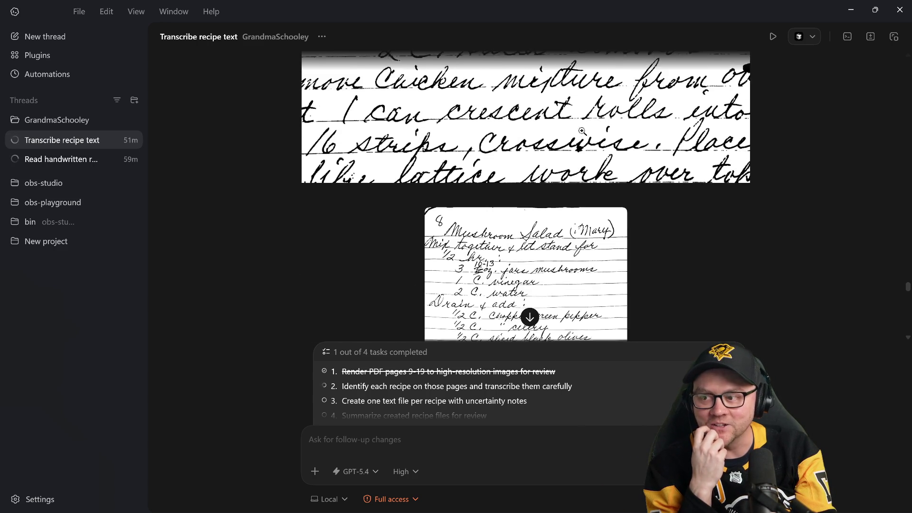
scroll(582, 130, "down", 2)
scroll(581, 132, "down", 3)
scroll(582, 133, "down", 3)
scroll(583, 133, "down", 3)
scroll(582, 132, "down", 2)
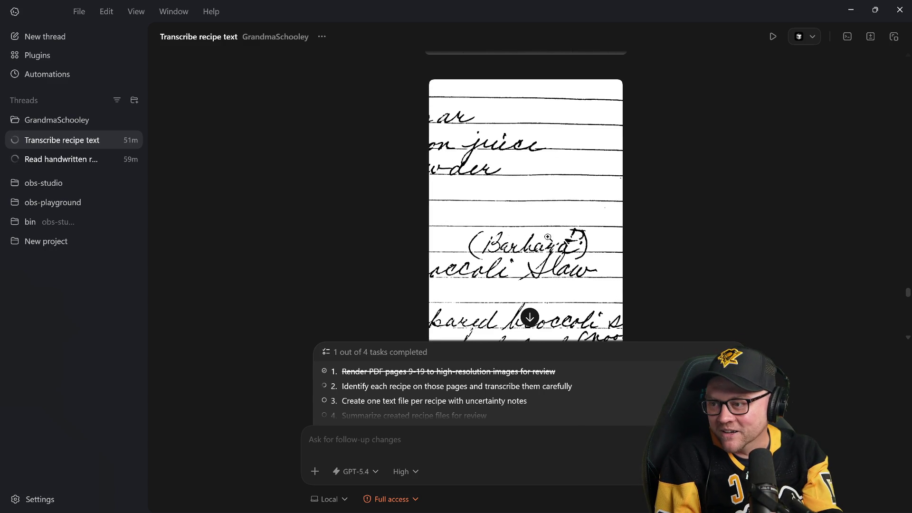
scroll(624, 212, "down", 3)
scroll(624, 209, "down", 3)
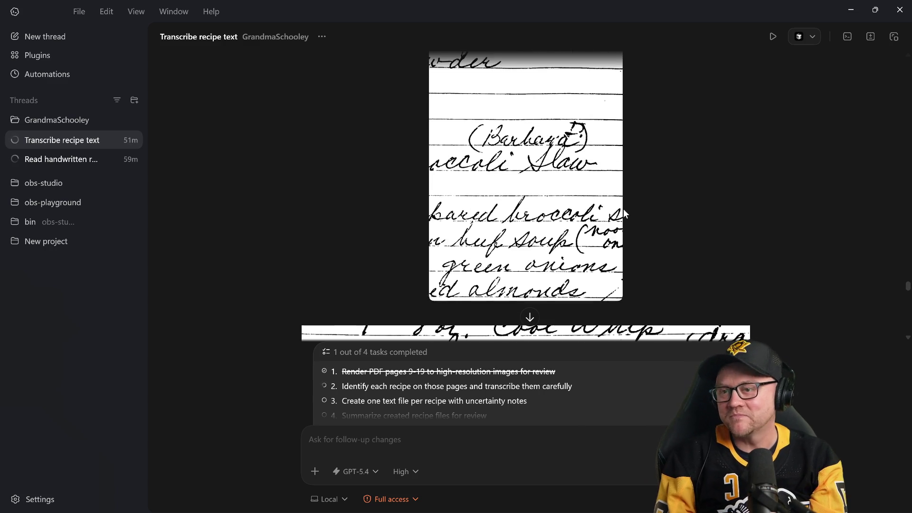
scroll(623, 209, "down", 3)
scroll(623, 209, "down", 3)
scroll(624, 208, "down", 3)
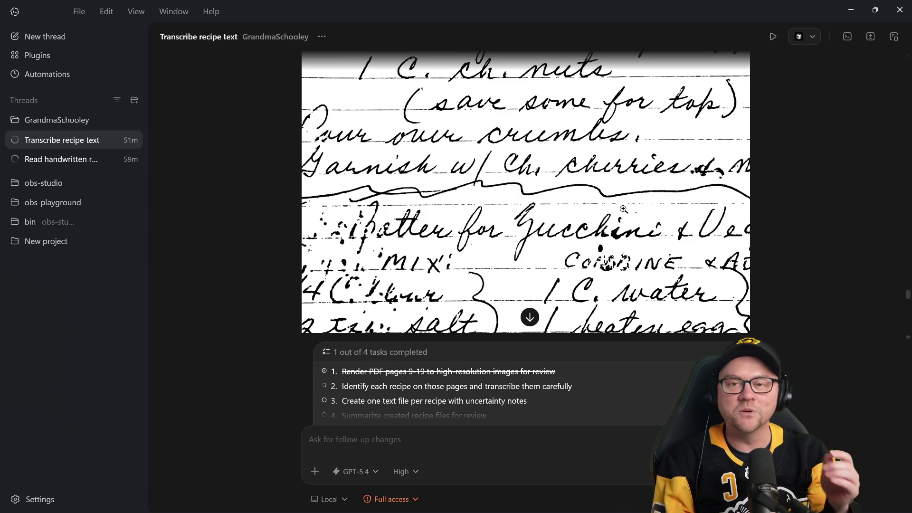
scroll(624, 209, "down", 3)
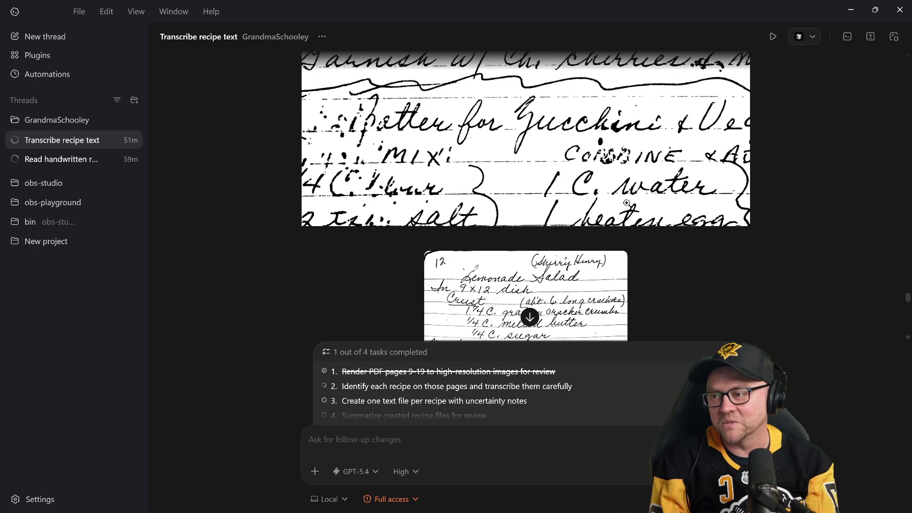
scroll(624, 209, "down", 3)
scroll(624, 209, "down", 3)
scroll(626, 201, "down", 5)
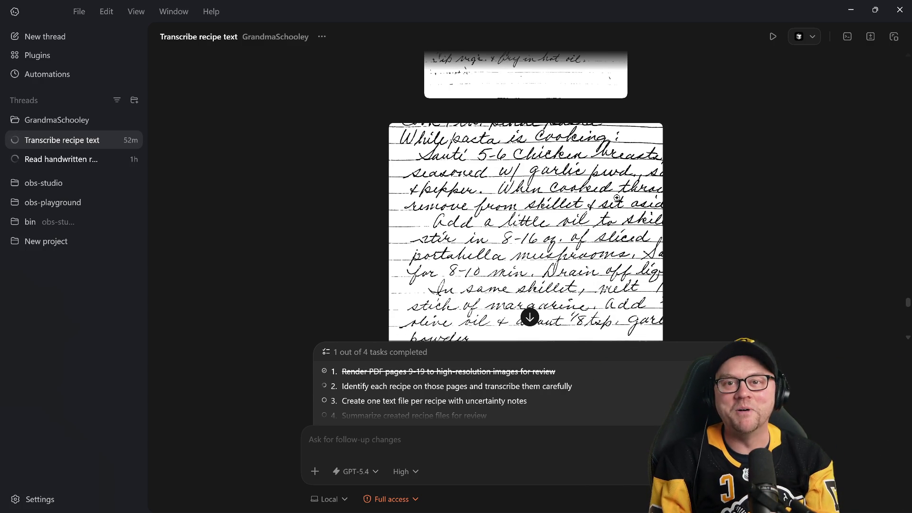
scroll(618, 198, "down", 4)
scroll(618, 199, "down", 3)
scroll(614, 199, "down", 4)
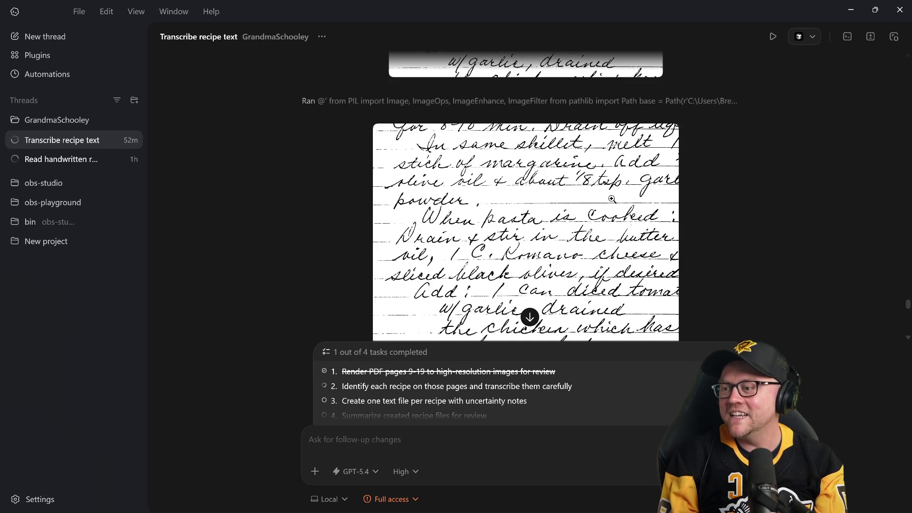
scroll(612, 199, "down", 4)
scroll(611, 199, "down", 4)
scroll(612, 199, "down", 2)
scroll(612, 199, "down", 3)
scroll(609, 201, "down", 3)
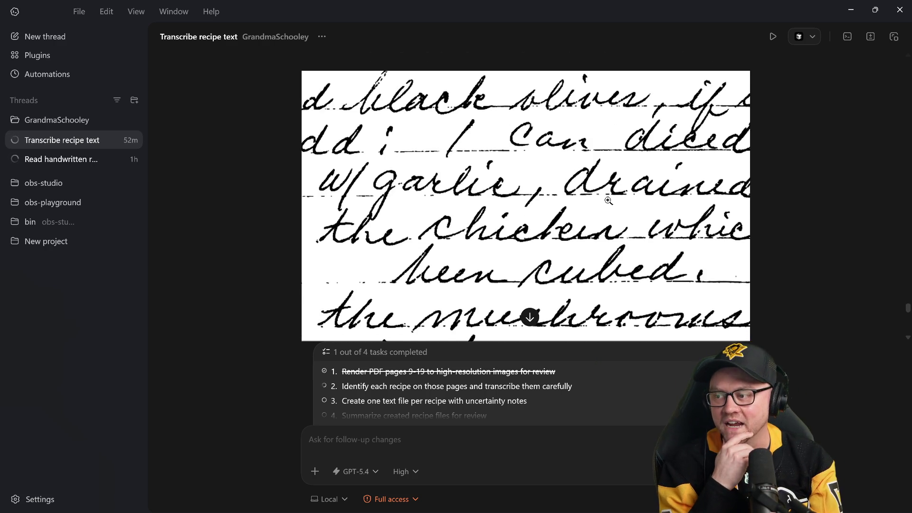
scroll(609, 201, "down", 3)
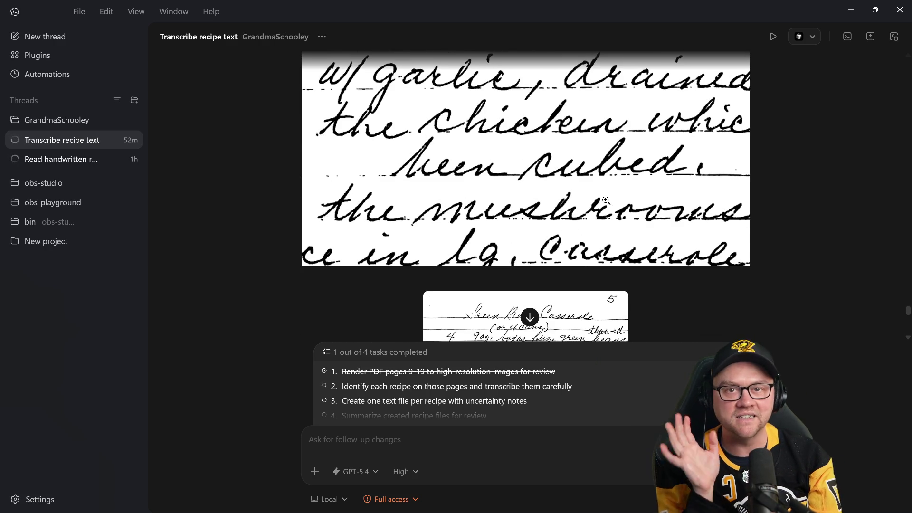
scroll(605, 200, "down", 5)
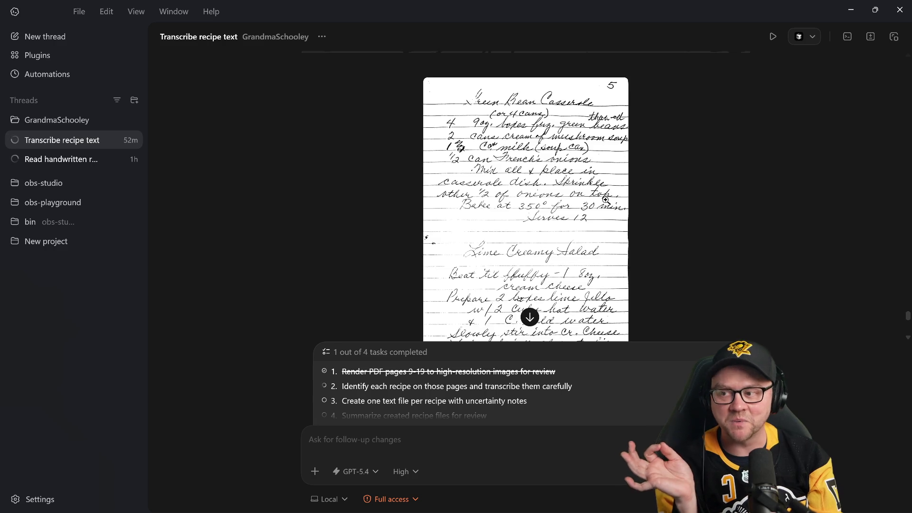
scroll(605, 200, "down", 5)
scroll(605, 201, "down", 5)
scroll(605, 199, "down", 5)
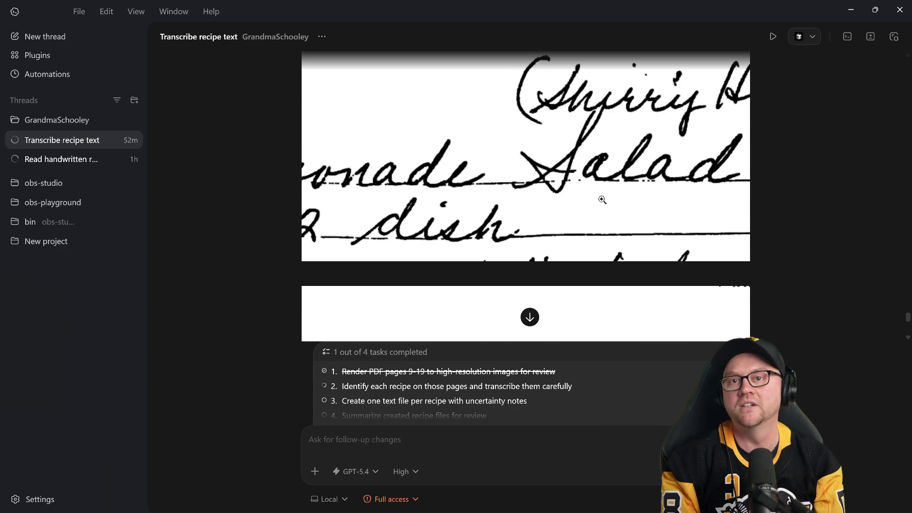
scroll(504, 194, "up", 2)
scroll(504, 193, "down", 4)
scroll(503, 195, "down", 4)
scroll(503, 194, "down", 2)
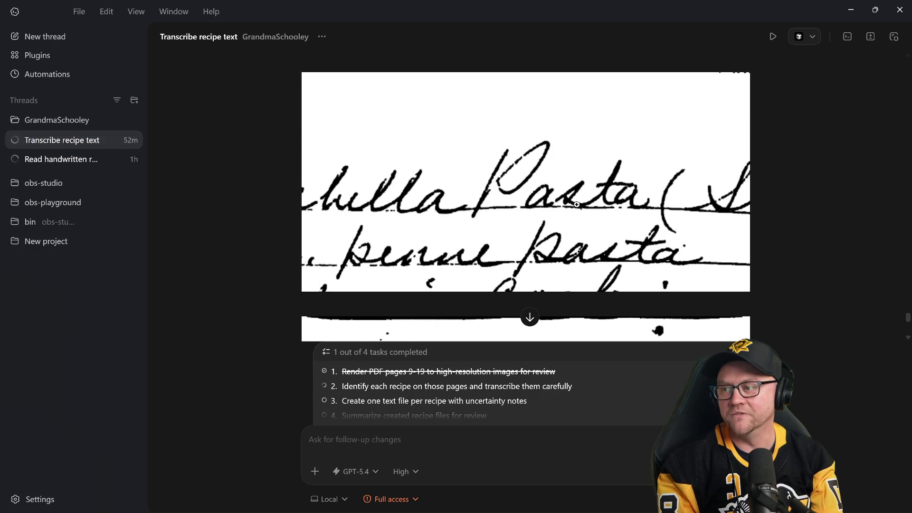
scroll(459, 221, "down", 5)
scroll(499, 214, "down", 5)
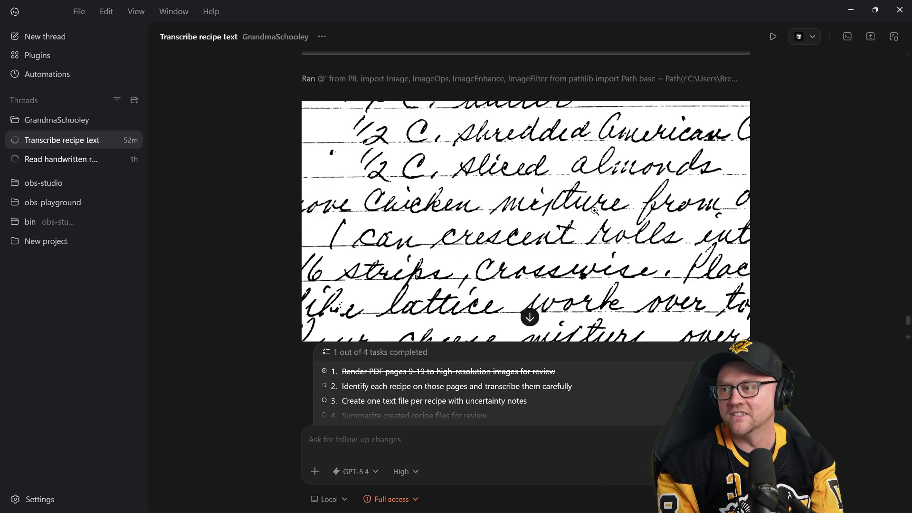
scroll(542, 214, "down", 5)
scroll(595, 211, "down", 3)
scroll(594, 212, "down", 5)
scroll(595, 211, "down", 4)
scroll(595, 211, "down", 4)
scroll(594, 211, "down", 4)
scroll(595, 210, "down", 3)
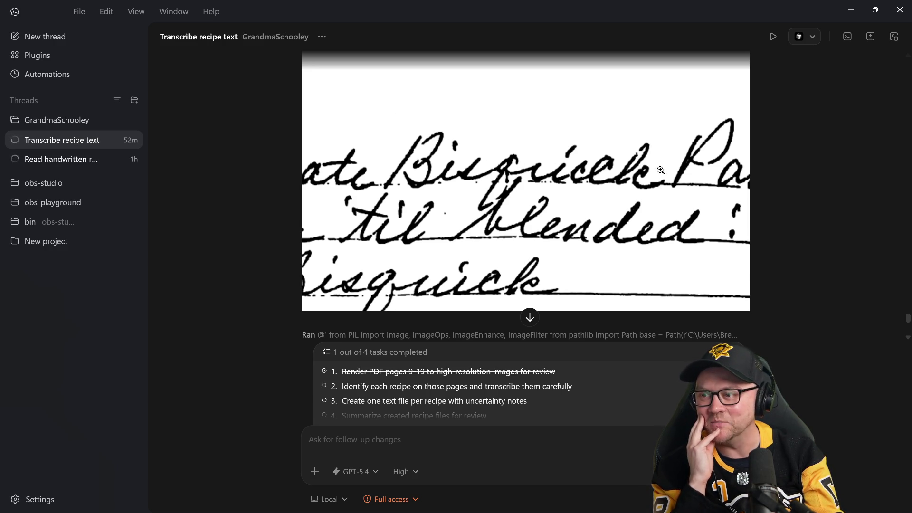
scroll(766, 202, "down", 3)
scroll(766, 202, "up", 3)
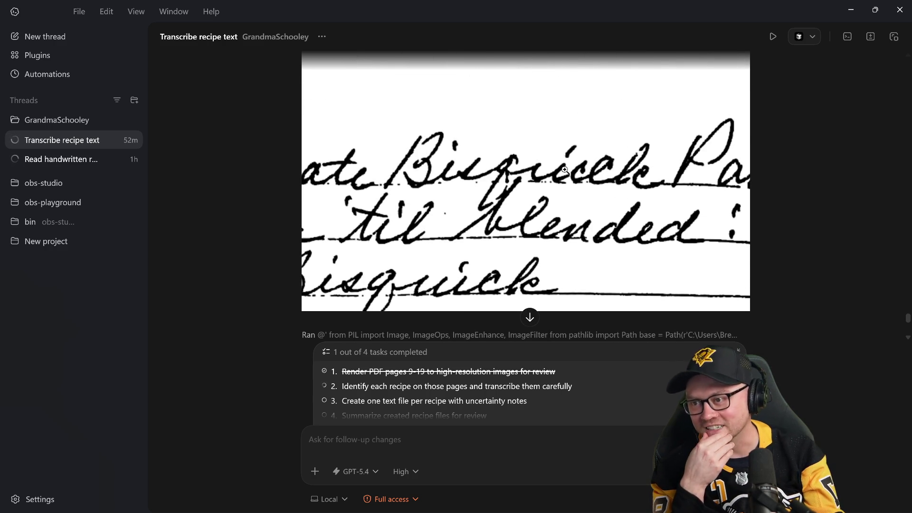
scroll(561, 200, "down", 3)
scroll(560, 200, "down", 3)
scroll(561, 200, "down", 2)
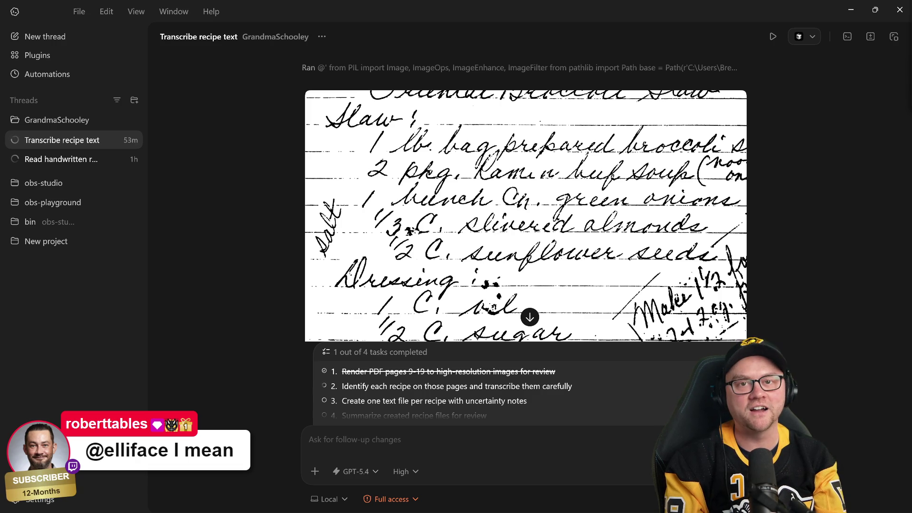
scroll(819, 174, "down", 5)
scroll(820, 172, "down", 5)
scroll(819, 170, "down", 5)
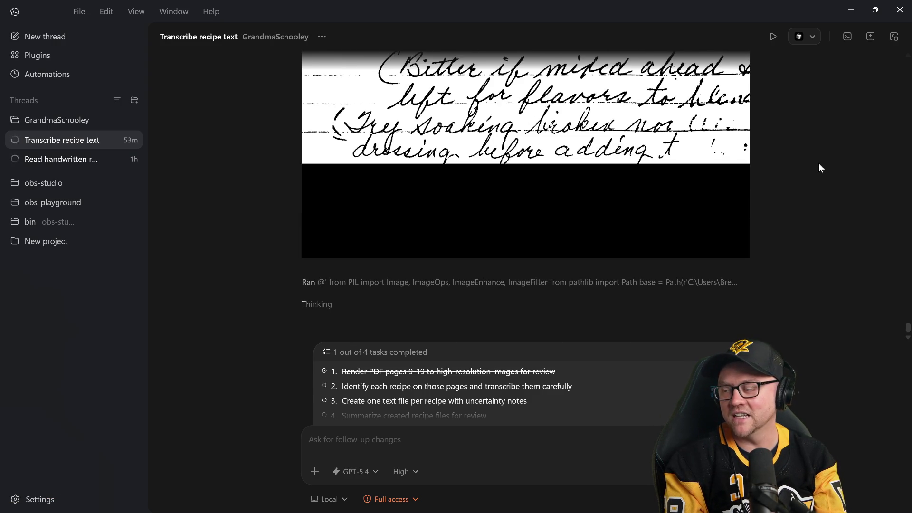
left_click(500, 192)
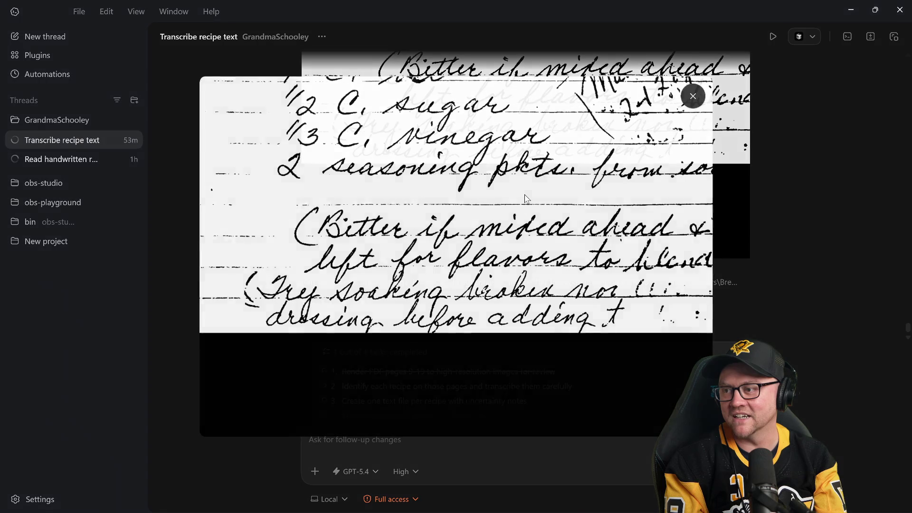
left_click(844, 207)
left_click(506, 195)
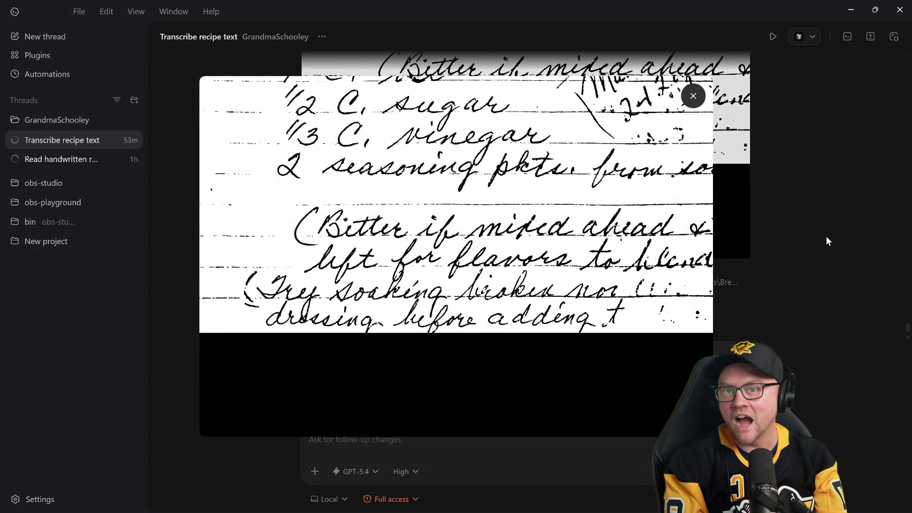
left_click(836, 226)
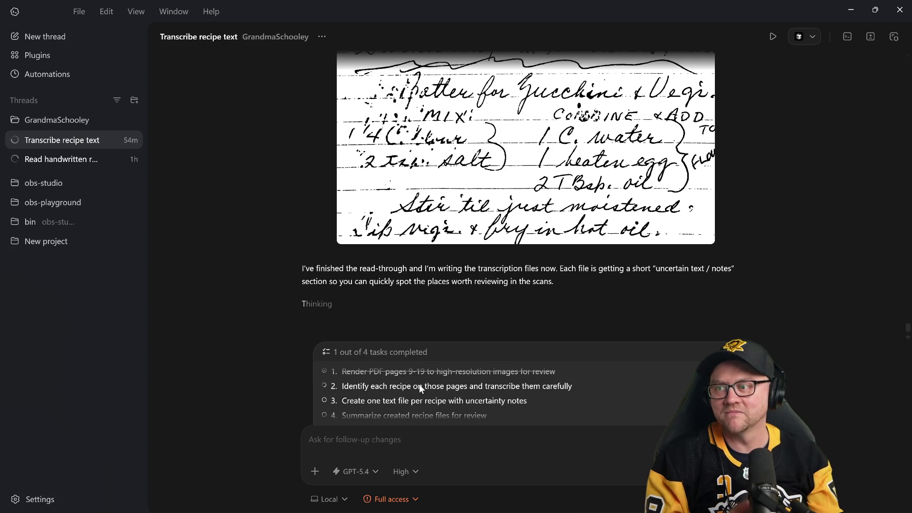
scroll(782, 281, "up", 3)
scroll(782, 283, "down", 3)
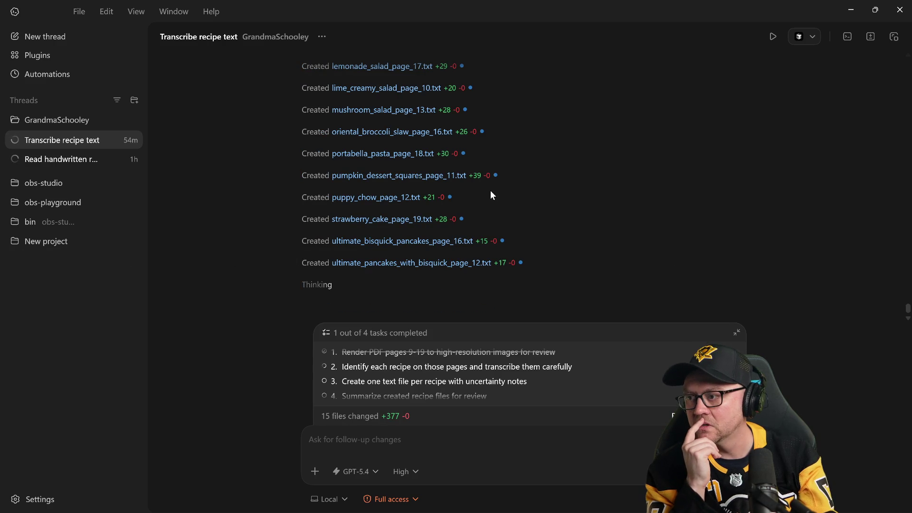
Move the GrandmaSchooley folder window aside and return to the Codex thread
key("alt+Tab")
left_click_drag(579, 203, 471, 125)
key("alt+Tab")
scroll(603, 216, "up", 3)
scroll(575, 217, "up", 3)
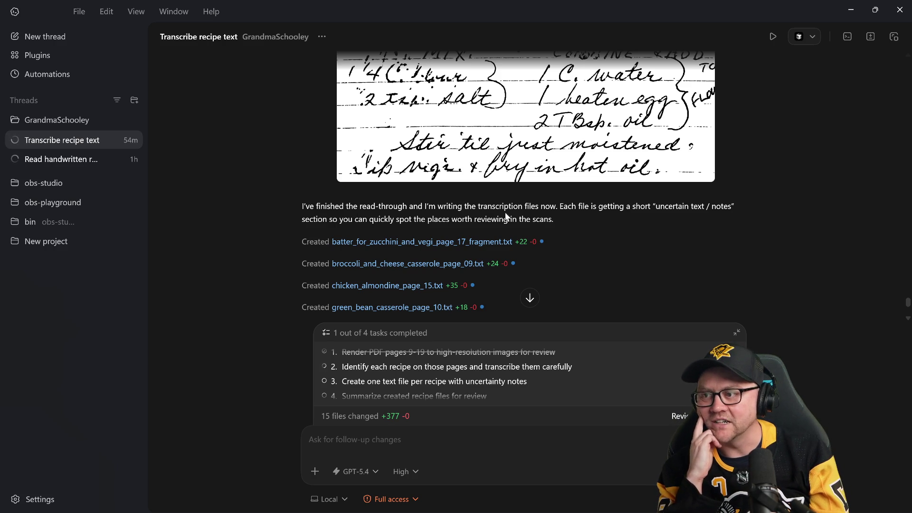
scroll(582, 220, "down", 1)
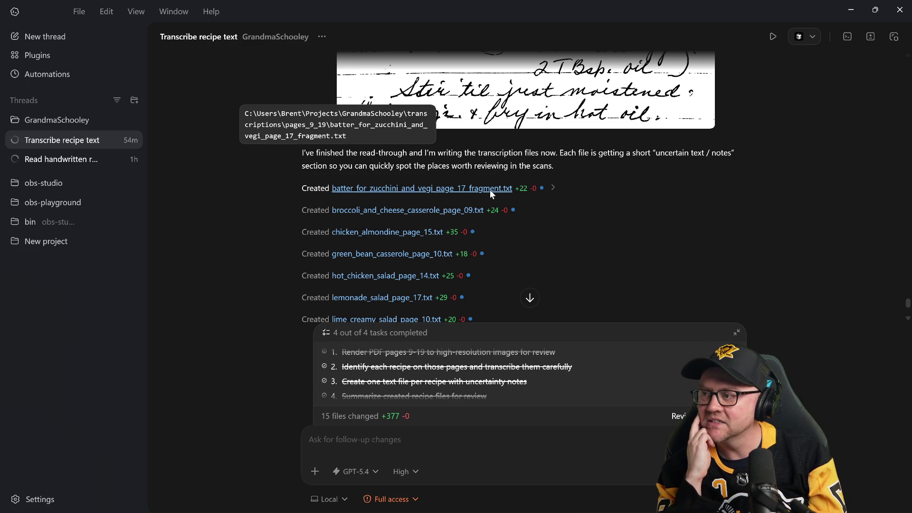
scroll(592, 199, "down", 1)
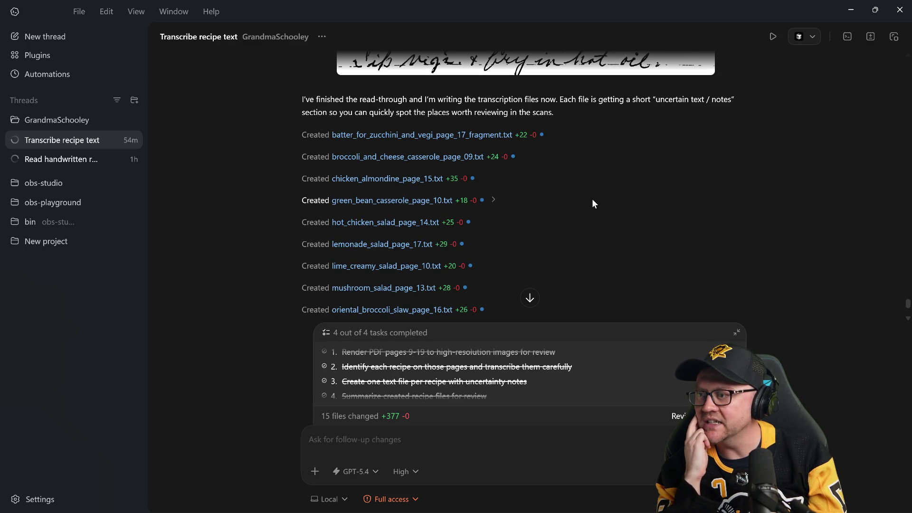
scroll(532, 201, "down", 1)
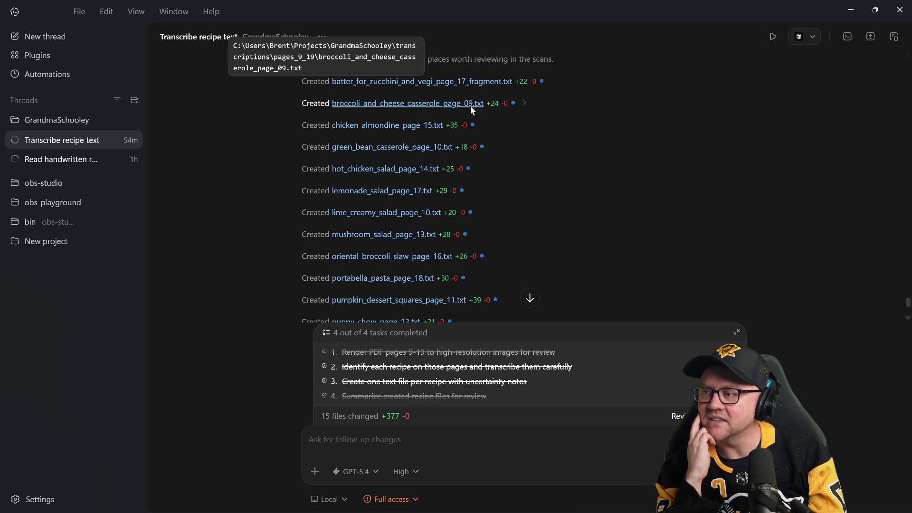
scroll(603, 246, "down", 1)
scroll(603, 247, "down", 1)
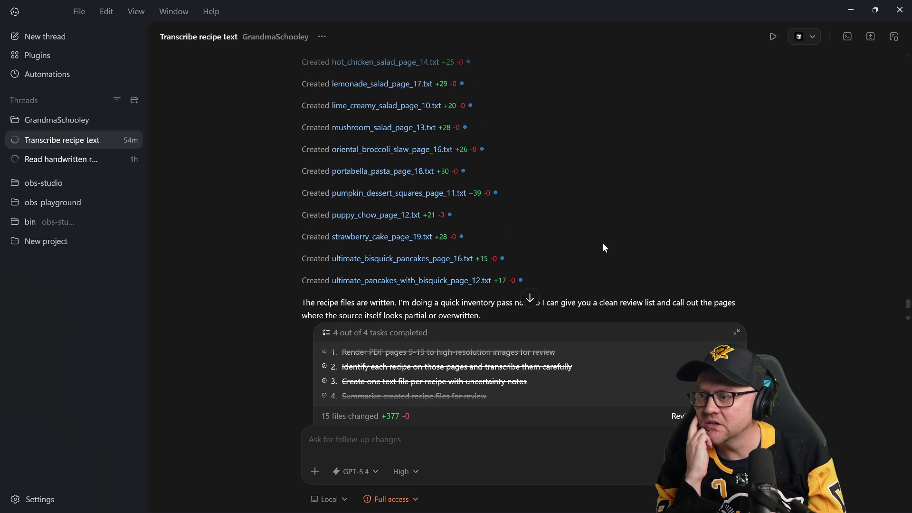
scroll(603, 244, "down", 2)
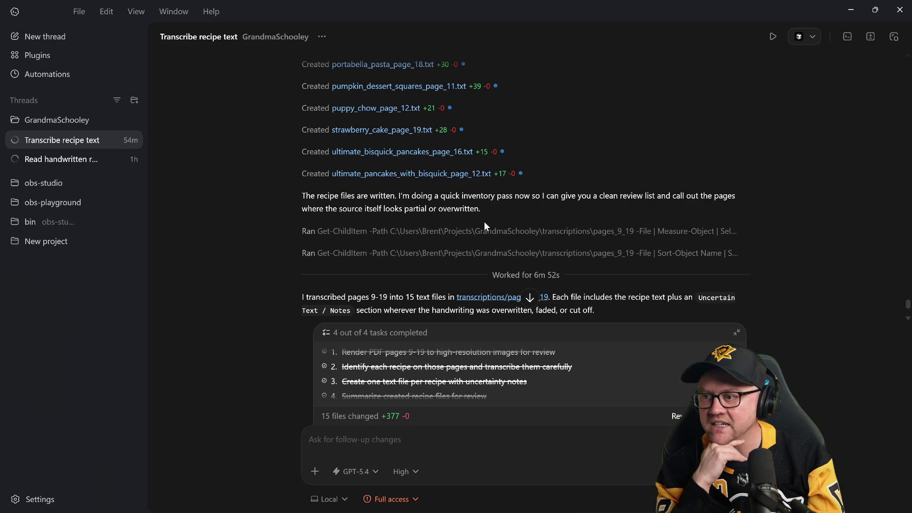
scroll(484, 222, "down", 1)
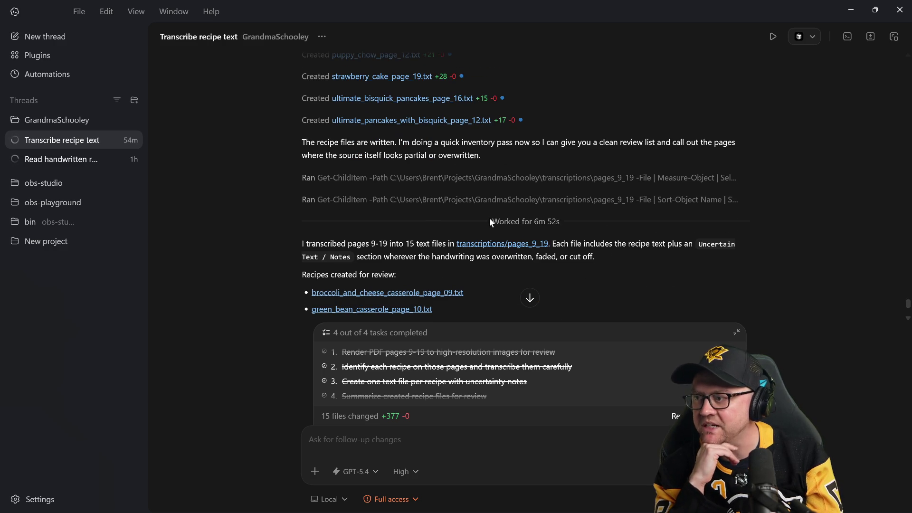
scroll(490, 216, "down", 2)
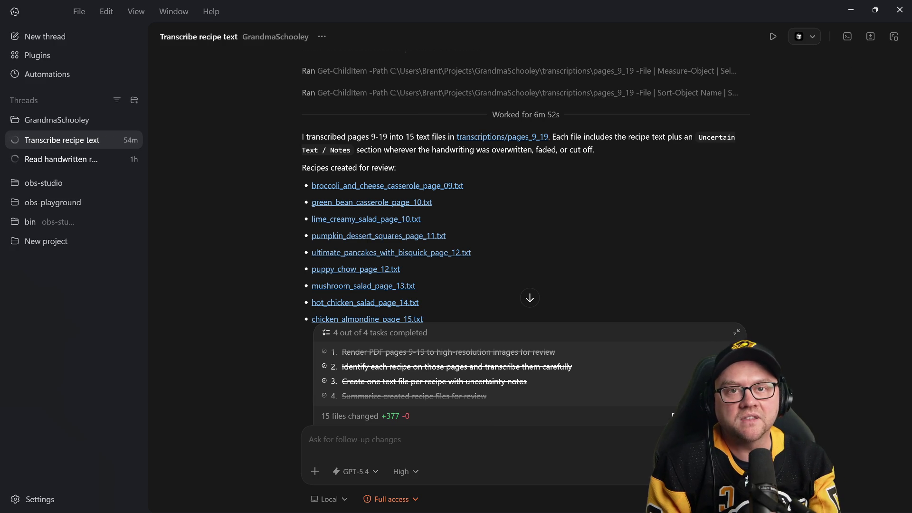
Show the full list of fifteen changed recipe files and dock Codex to the right half
left_click(529, 298)
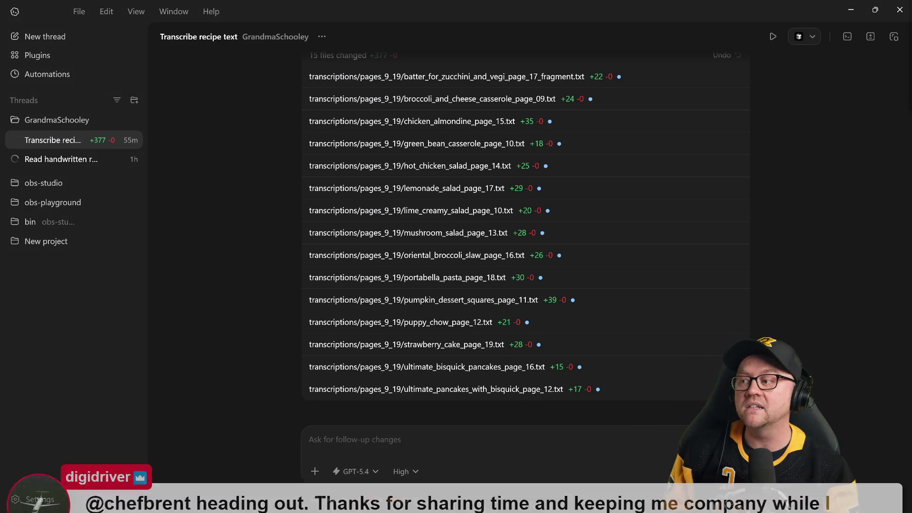
scroll(701, 248, "up", 5)
scroll(749, 249, "up", 5)
scroll(785, 249, "up", 5)
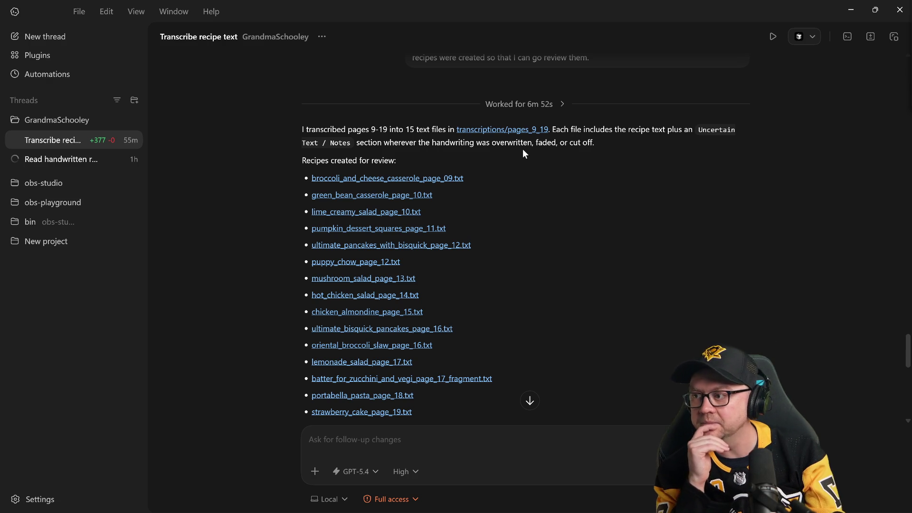
scroll(522, 149, "down", 1)
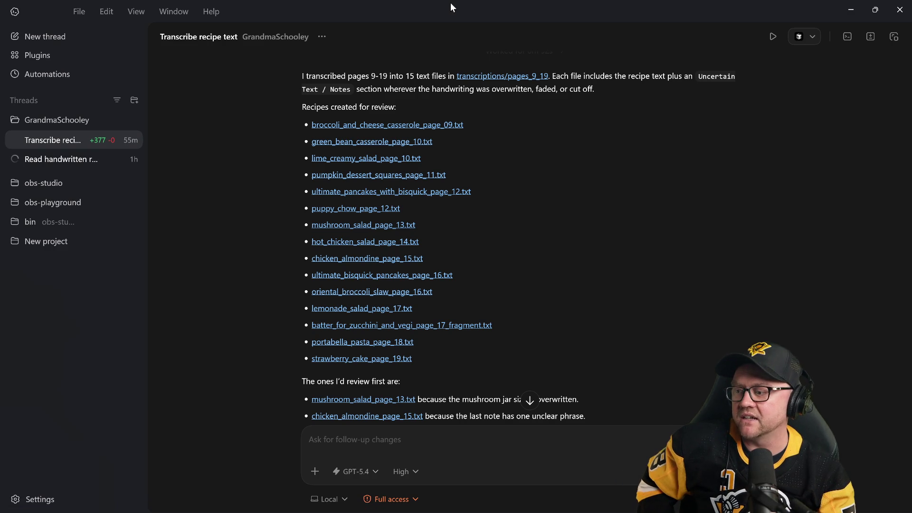
key("super+Right")
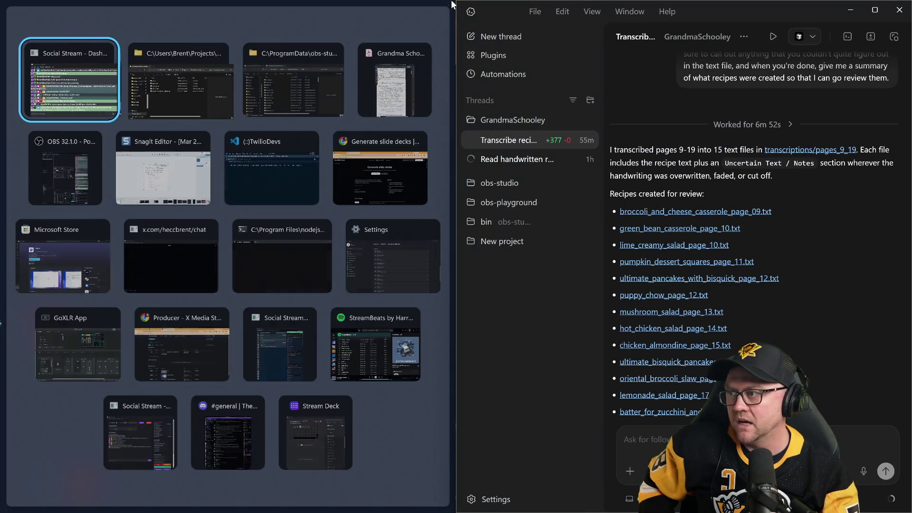
Put the recipe PDF in Adobe Acrobat on the left half of the screen
left_click(392, 82)
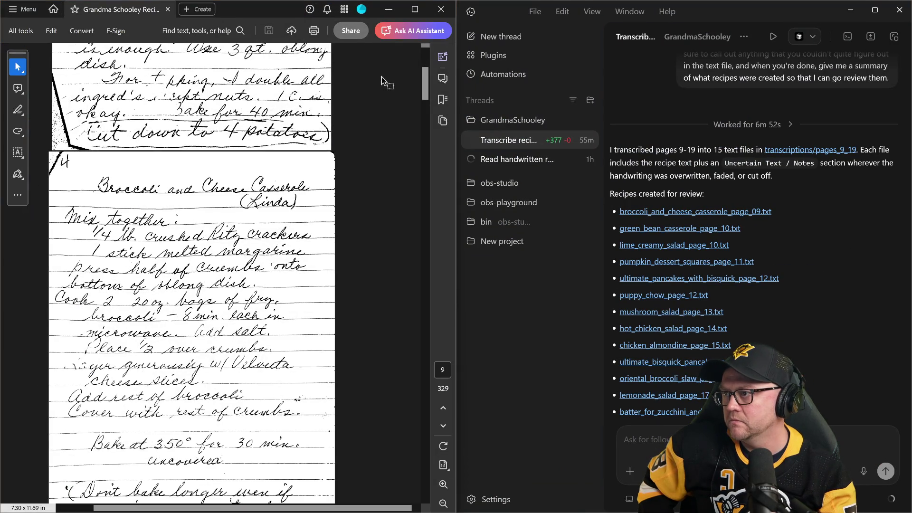
scroll(305, 164, "down", 3)
scroll(306, 164, "down", 3)
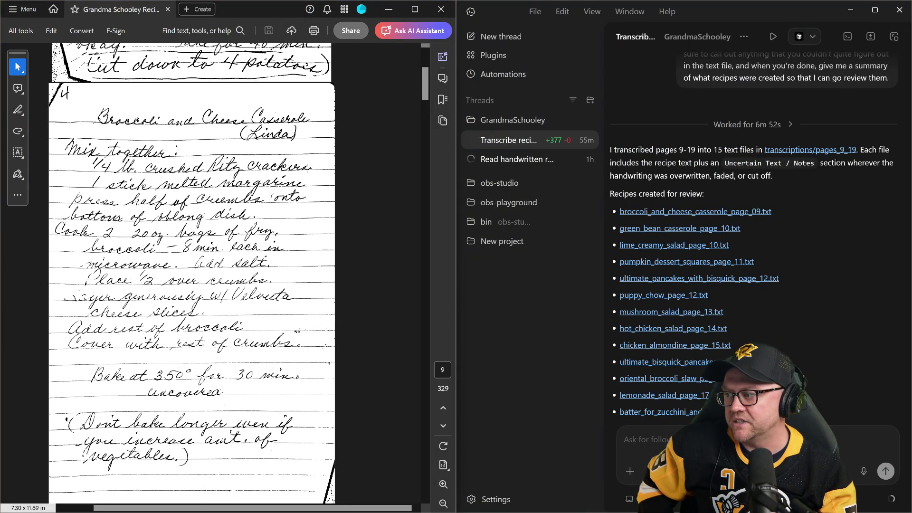
scroll(305, 164, "down", 3)
scroll(306, 165, "down", 3)
scroll(305, 164, "down", 3)
scroll(305, 164, "down", 3)
scroll(305, 164, "down", 3)
scroll(305, 164, "down", 2)
scroll(306, 165, "down", 2)
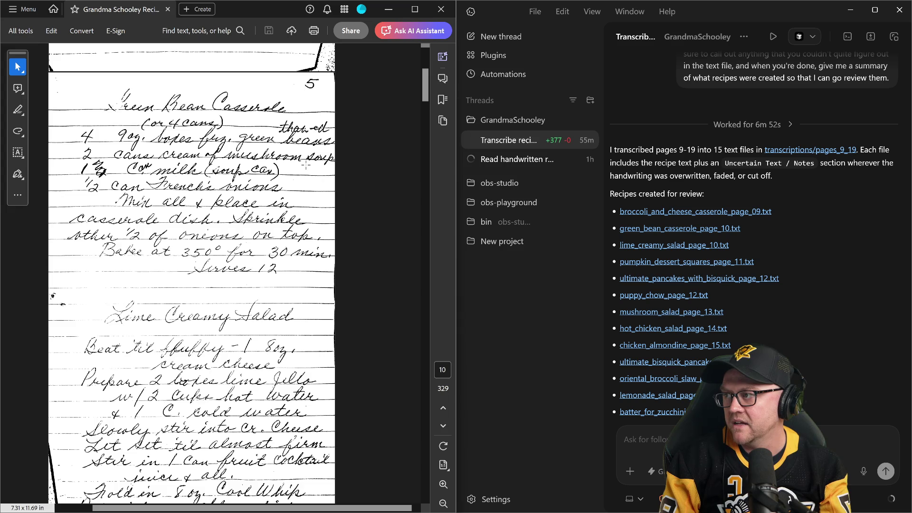
scroll(305, 164, "down", 2)
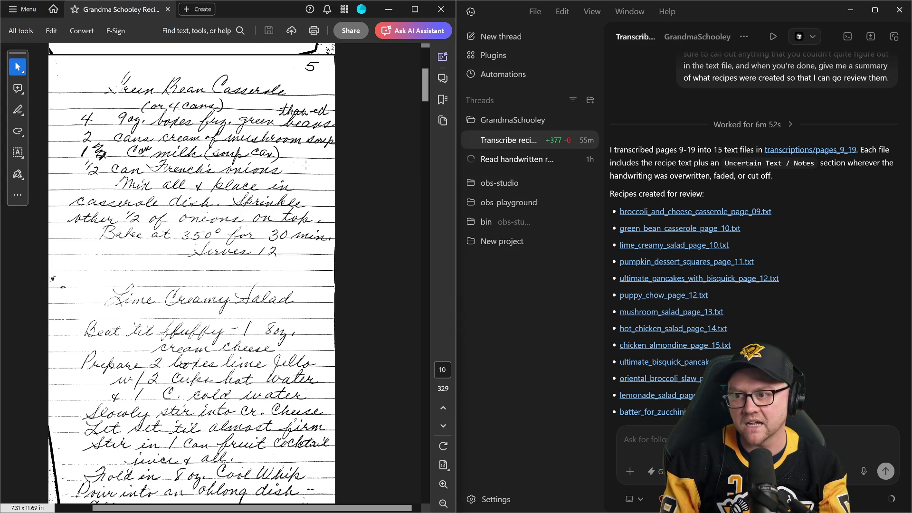
scroll(306, 164, "down", 3)
scroll(305, 164, "down", 3)
scroll(305, 164, "down", 3)
scroll(305, 164, "down", 3)
scroll(305, 164, "down", 3)
scroll(305, 164, "down", 3)
scroll(305, 164, "down", 3)
scroll(305, 164, "down", 3)
scroll(306, 164, "down", 2)
scroll(305, 164, "down", 2)
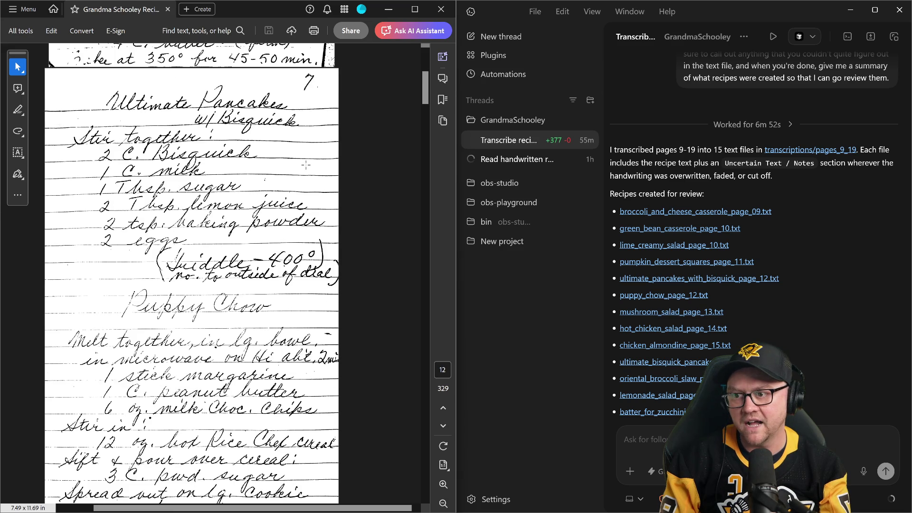
scroll(305, 164, "down", 3)
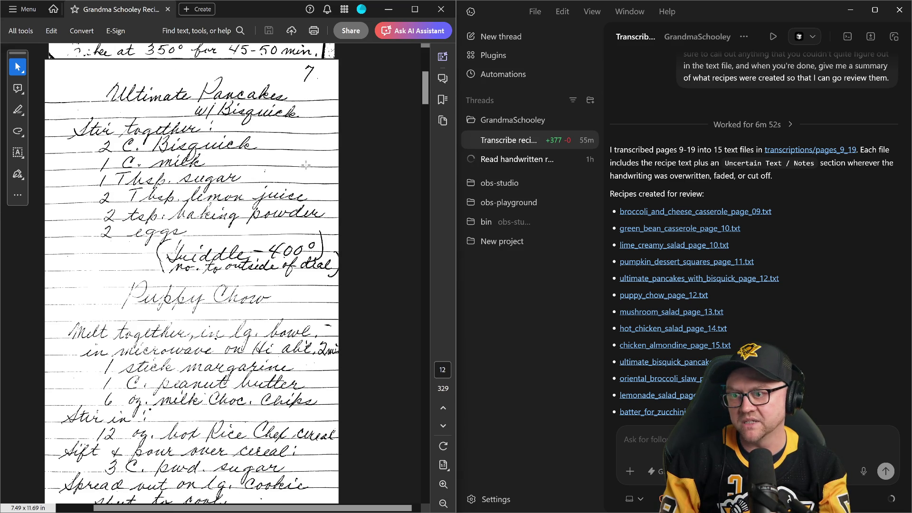
scroll(306, 164, "down", 3)
scroll(305, 163, "down", 3)
scroll(305, 164, "down", 3)
scroll(305, 164, "up", 3)
scroll(305, 164, "up", 3)
scroll(306, 164, "up", 3)
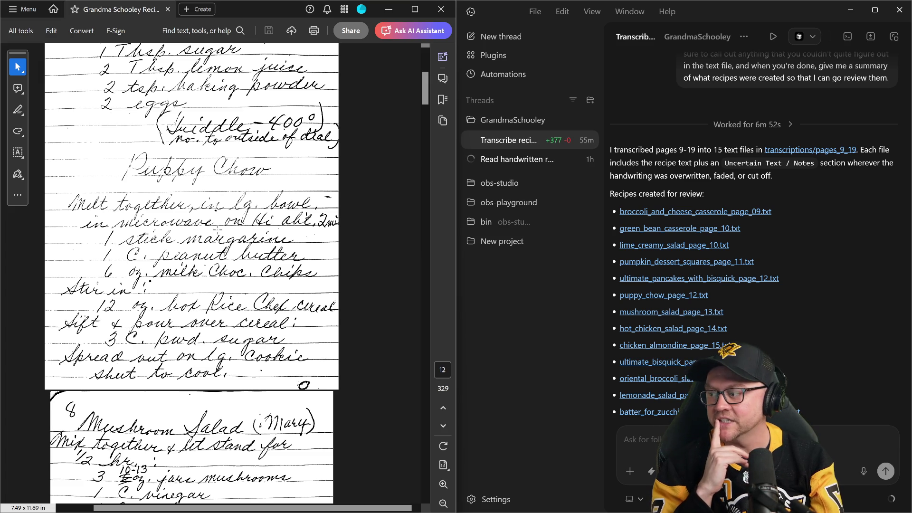
scroll(192, 271, "down", 2)
scroll(193, 271, "down", 2)
scroll(193, 271, "down", 2)
scroll(193, 272, "down", 2)
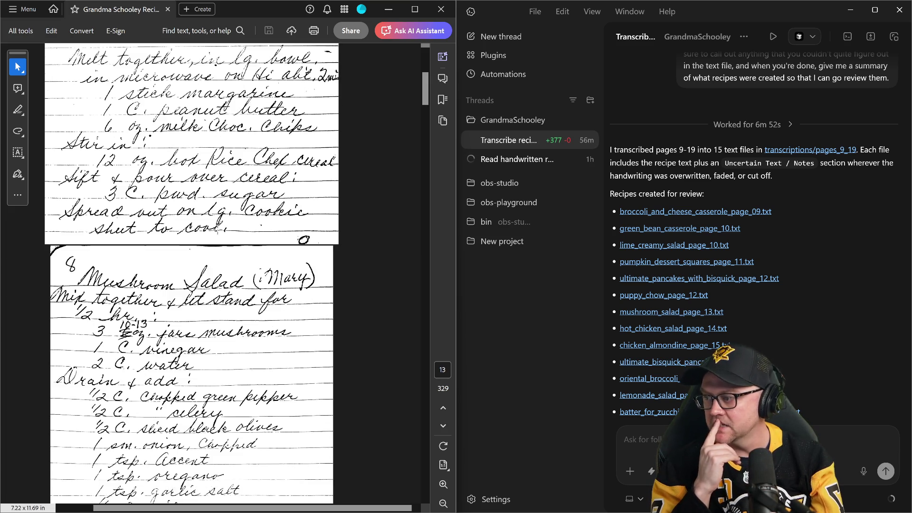
scroll(218, 227, "down", 2)
scroll(217, 226, "down", 1)
scroll(217, 227, "down", 1)
scroll(217, 227, "down", 1)
scroll(217, 228, "down", 3)
scroll(218, 228, "down", 2)
scroll(217, 229, "down", 1)
scroll(218, 228, "down", 1)
scroll(217, 228, "down", 2)
scroll(218, 228, "down", 3)
scroll(217, 228, "down", 1)
scroll(217, 229, "down", 1)
scroll(218, 228, "down", 1)
scroll(218, 228, "down", 2)
scroll(217, 228, "down", 1)
scroll(217, 228, "down", 2)
scroll(218, 228, "down", 1)
scroll(217, 229, "down", 1)
scroll(217, 228, "down", 1)
scroll(218, 229, "down", 2)
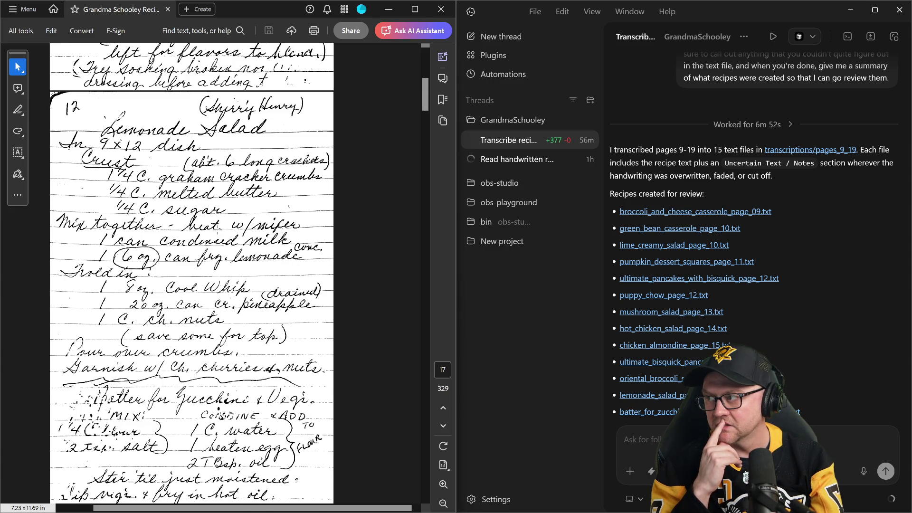
scroll(217, 228, "up", 2)
scroll(217, 228, "up", 1)
scroll(217, 228, "up", 1)
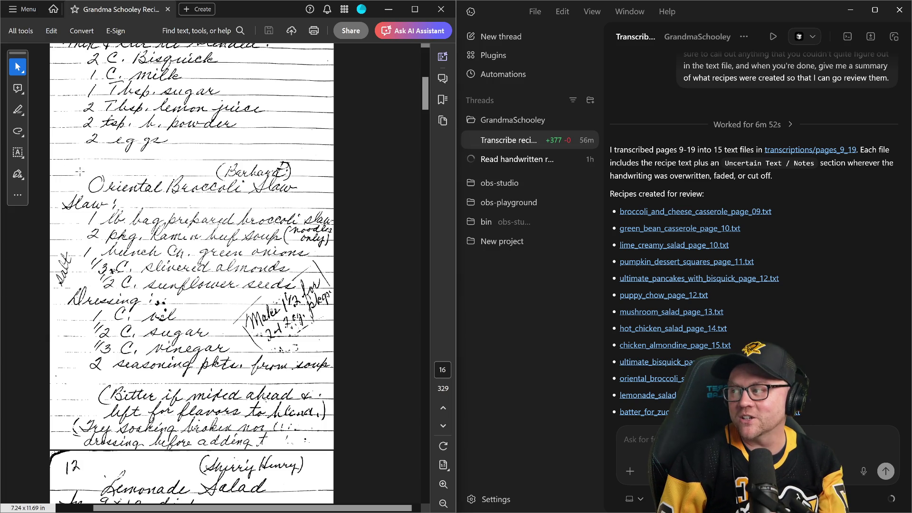
Select the Oriental Broccoli Slaw title on the page 16 scan
left_click_drag(96, 183, 302, 189)
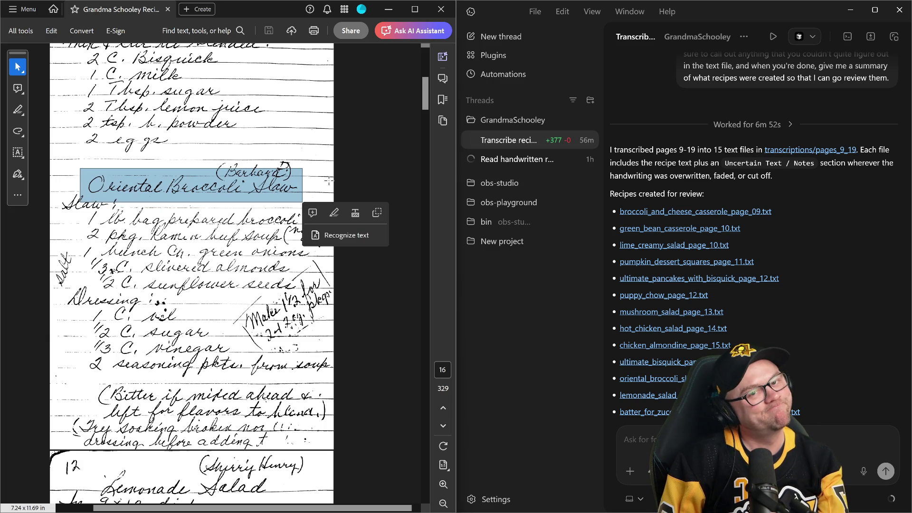
Clear the slaw title selection and select the Batter for Zucchini recipe region on page 17
left_click(292, 197)
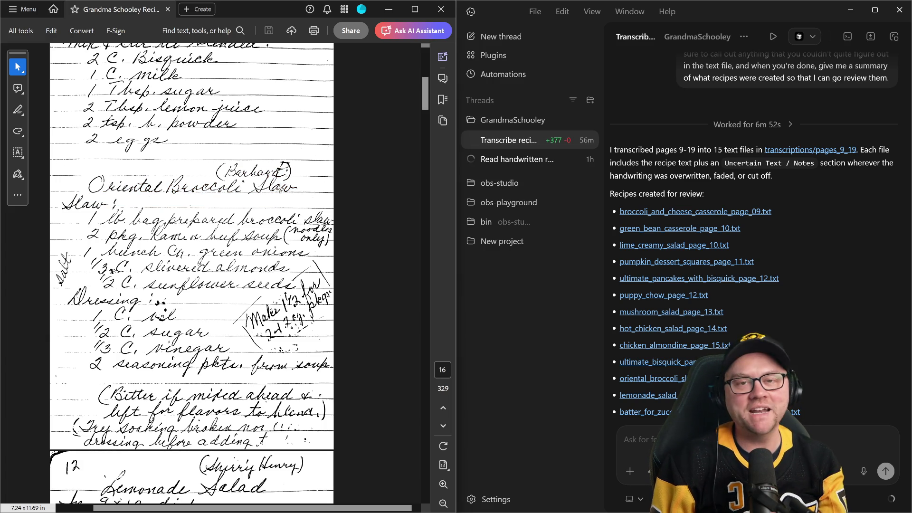
scroll(292, 197, "down", 1)
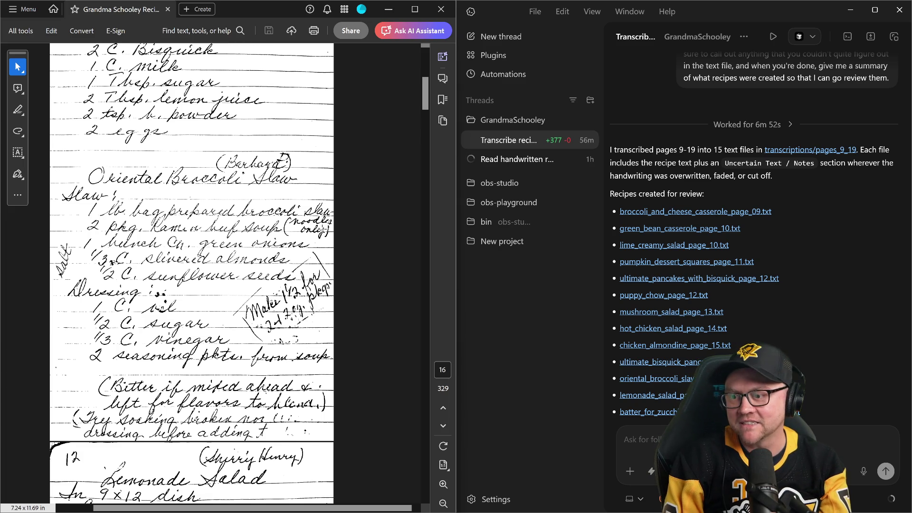
scroll(291, 198, "down", 1)
scroll(292, 198, "down", 1)
scroll(712, 286, "down", 2)
scroll(712, 286, "up", 2)
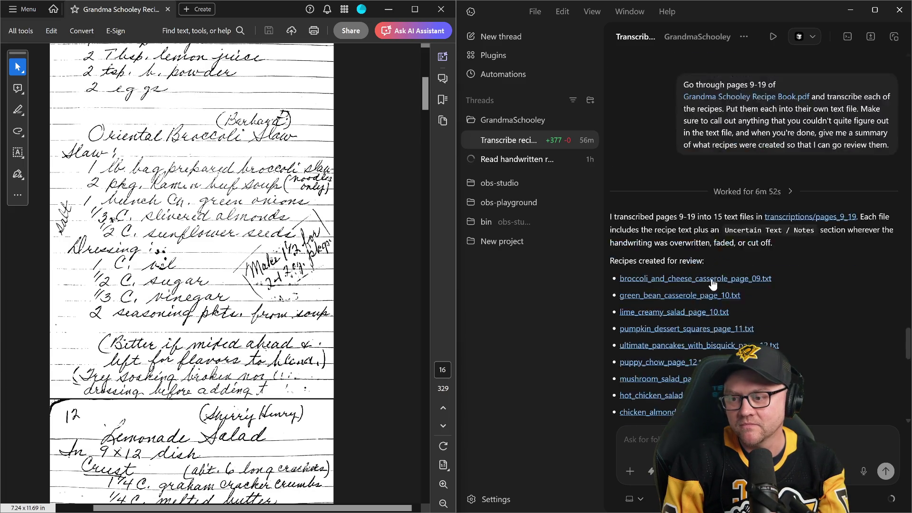
scroll(713, 286, "down", 3)
scroll(214, 249, "down", 3)
scroll(213, 250, "down", 2)
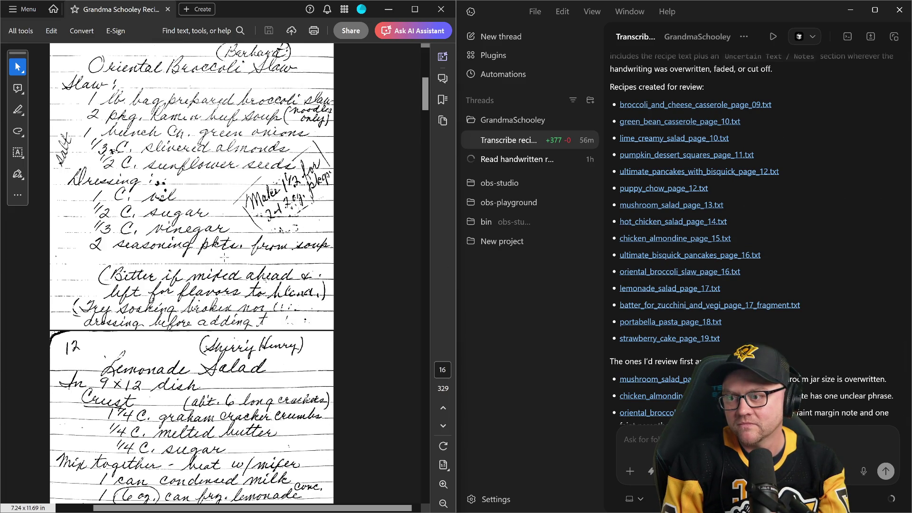
scroll(214, 250, "down", 2)
scroll(214, 250, "down", 1)
scroll(214, 250, "down", 3)
scroll(213, 250, "down", 1)
scroll(214, 249, "down", 2)
scroll(214, 250, "down", 2)
scroll(273, 264, "down", 1)
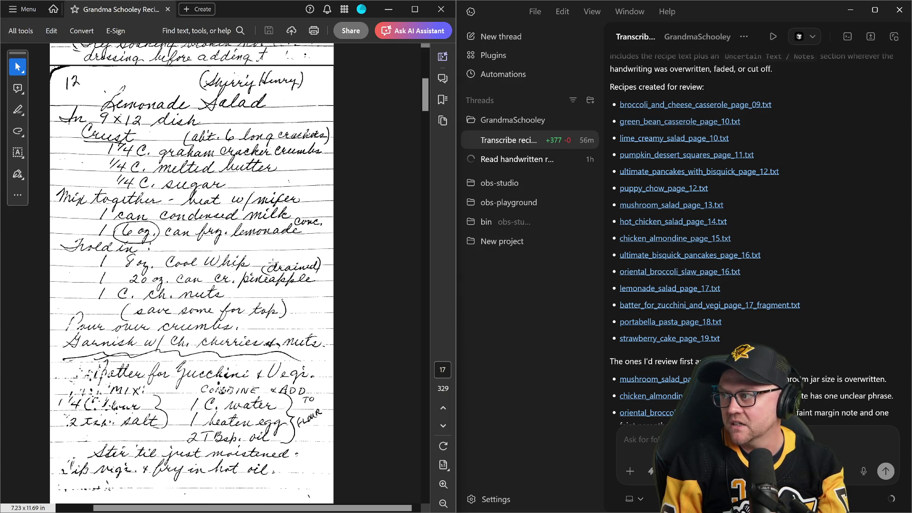
scroll(273, 264, "down", 3)
scroll(272, 264, "down", 3)
scroll(273, 264, "down", 3)
scroll(272, 264, "down", 3)
scroll(274, 264, "up", 3)
scroll(273, 263, "up", 2)
scroll(218, 251, "up", 2)
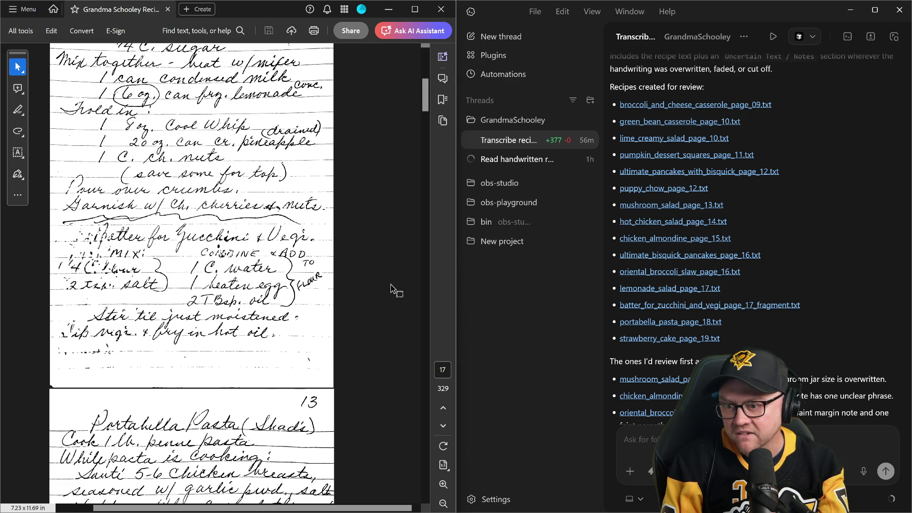
scroll(218, 251, "up", 2)
scroll(217, 251, "up", 1)
scroll(218, 251, "down", 1)
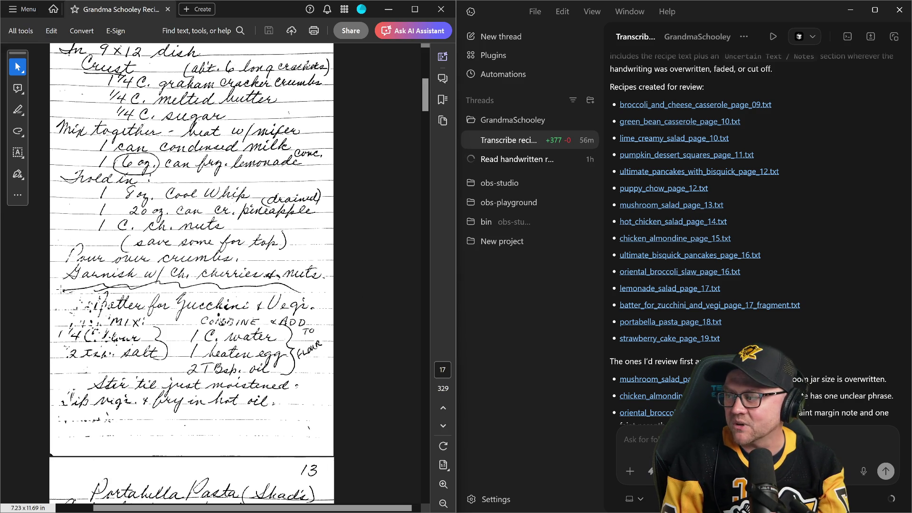
left_click_drag(61, 290, 358, 373)
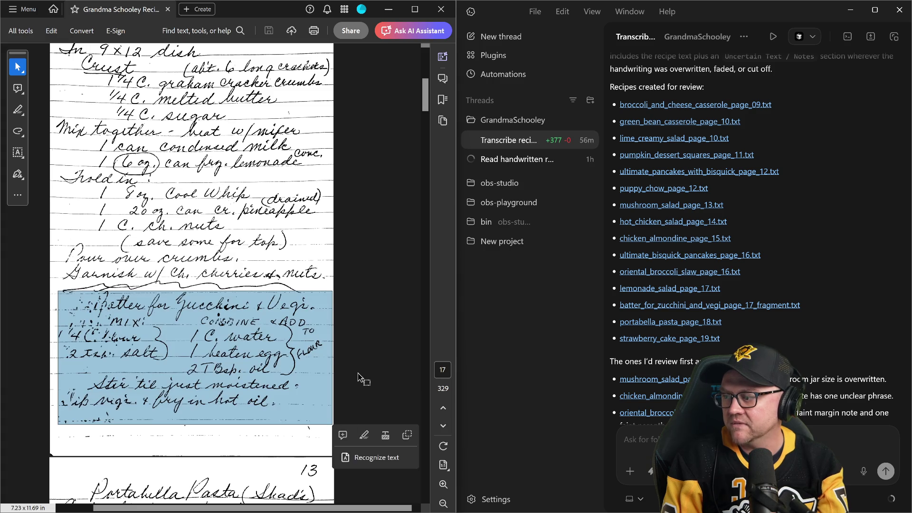
scroll(358, 373, "down", 4)
scroll(360, 325, "down", 4)
scroll(356, 327, "down", 4)
scroll(352, 332, "down", 4)
scroll(352, 331, "down", 3)
scroll(351, 330, "down", 3)
scroll(352, 331, "down", 3)
scroll(351, 331, "down", 4)
scroll(351, 330, "up", 2)
scroll(351, 331, "up", 2)
scroll(351, 331, "up", 2)
scroll(352, 330, "up", 2)
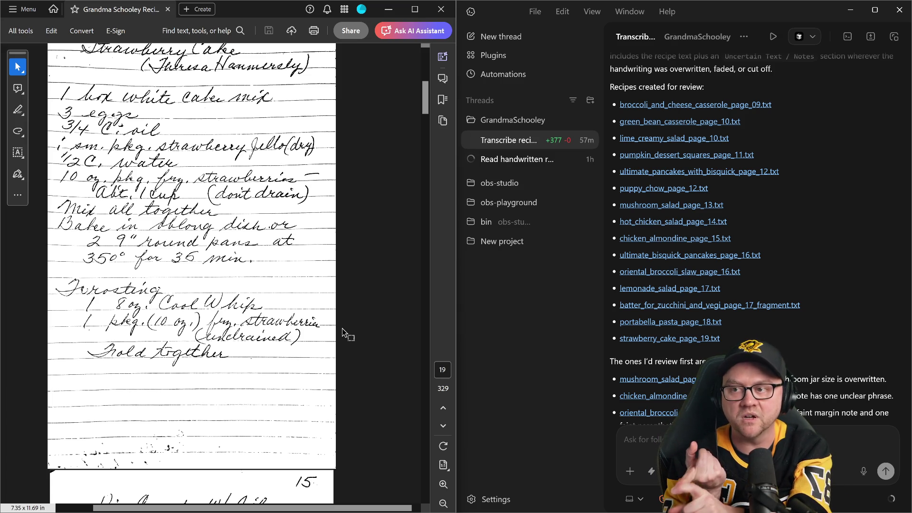
scroll(343, 328, "up", 2)
scroll(341, 328, "up", 3)
scroll(339, 323, "up", 3)
scroll(337, 320, "up", 3)
scroll(340, 318, "up", 3)
scroll(342, 317, "up", 5)
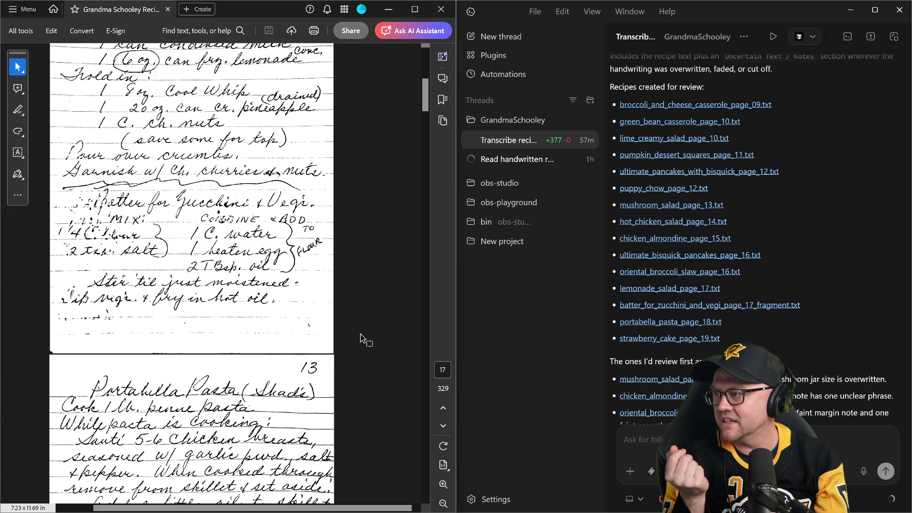
scroll(360, 334, "up", 2)
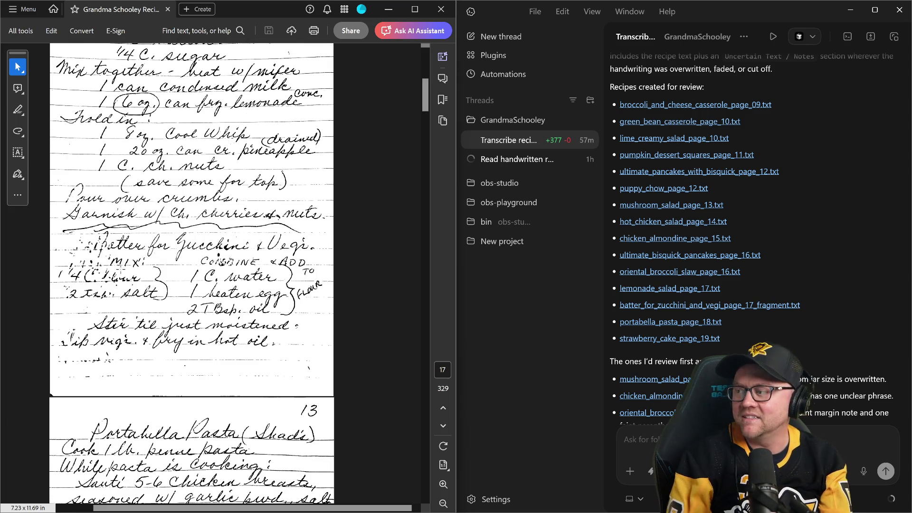
Clear the selection, then select and release the faded marks around MIX on the Batter for Zucchini scan
left_click(193, 214)
key("Escape")
scroll(121, 273, "up", 2)
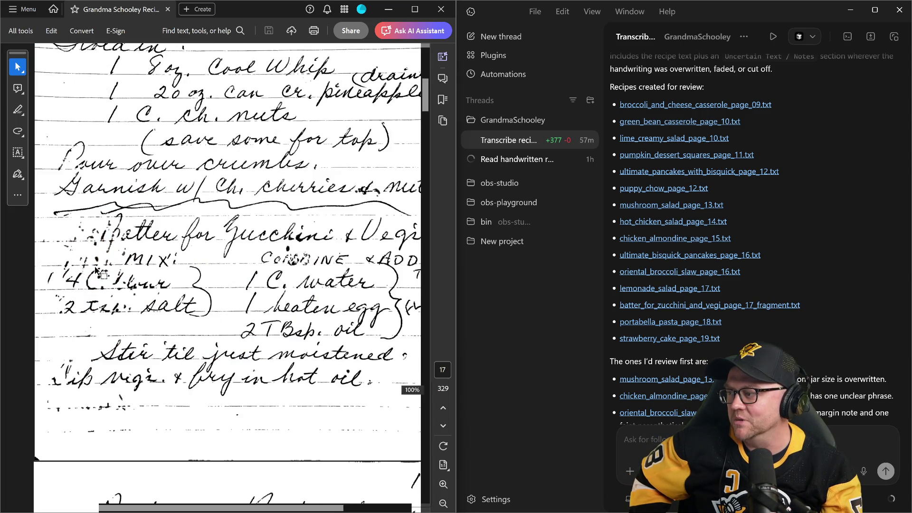
scroll(121, 273, "up", 2)
scroll(121, 273, "up", 2)
scroll(122, 272, "down", 1)
scroll(121, 273, "down", 2)
scroll(121, 274, "down", 2)
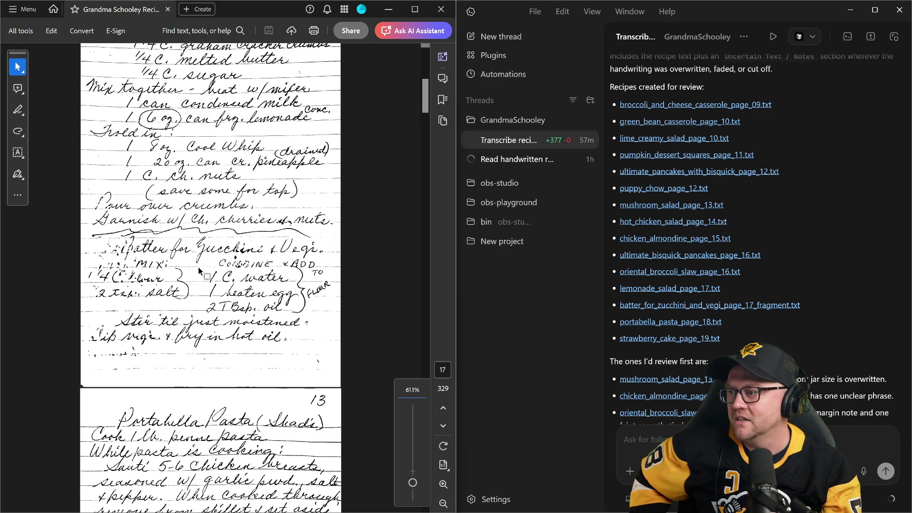
scroll(135, 270, "up", 2)
scroll(134, 269, "down", 2)
scroll(747, 242, "down", 2)
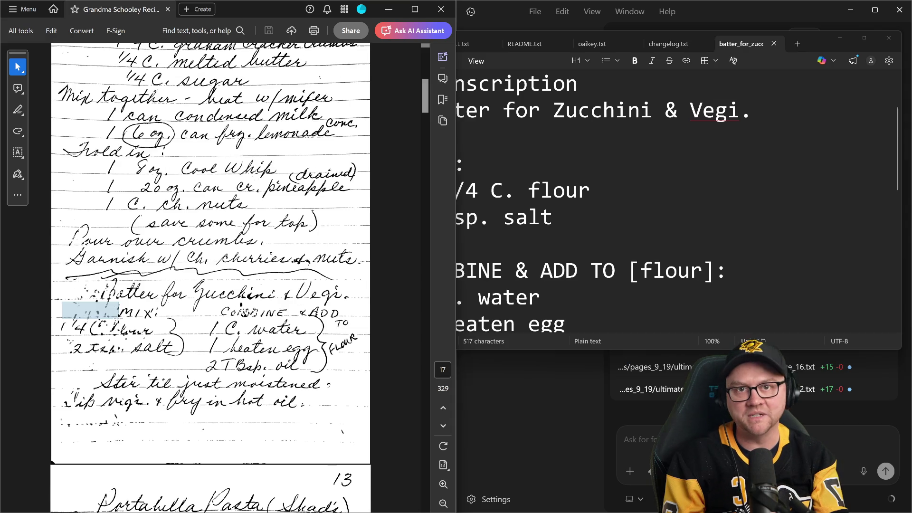
left_click_drag(64, 302, 120, 320)
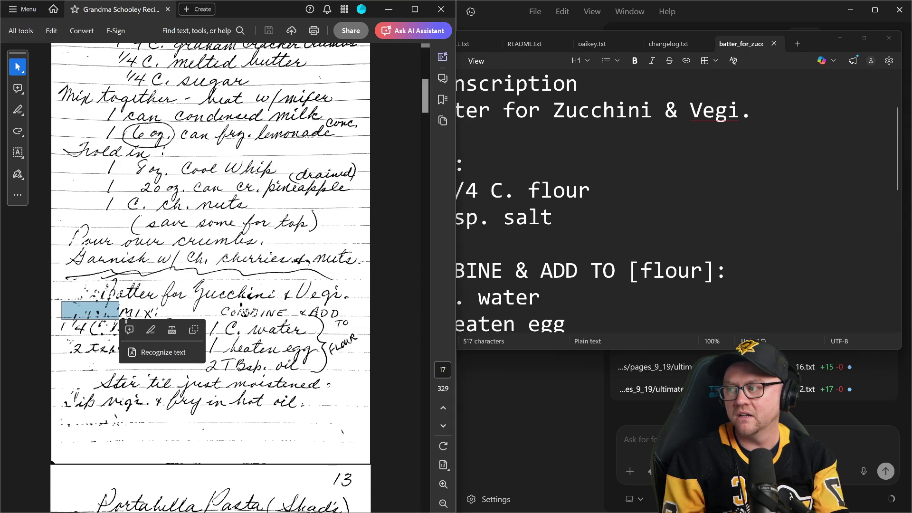
left_click(171, 303)
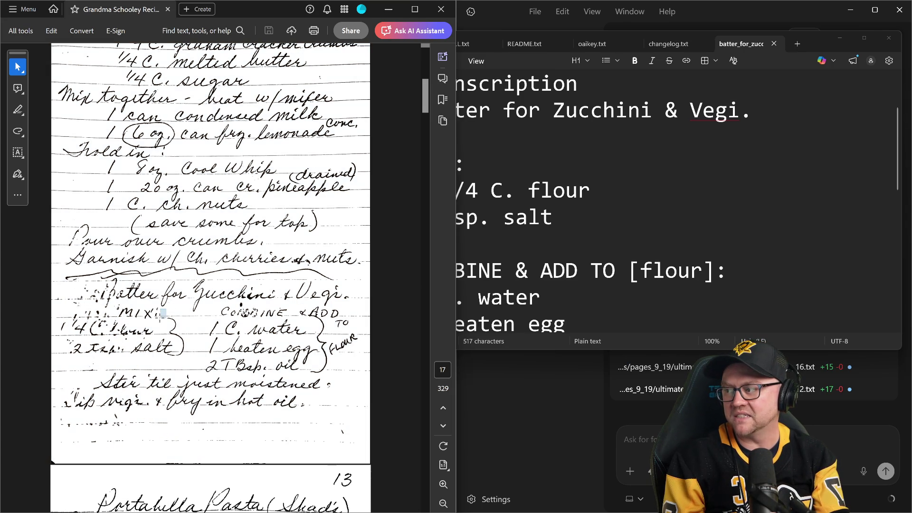
left_click_drag(155, 309, 167, 319)
left_click(128, 308)
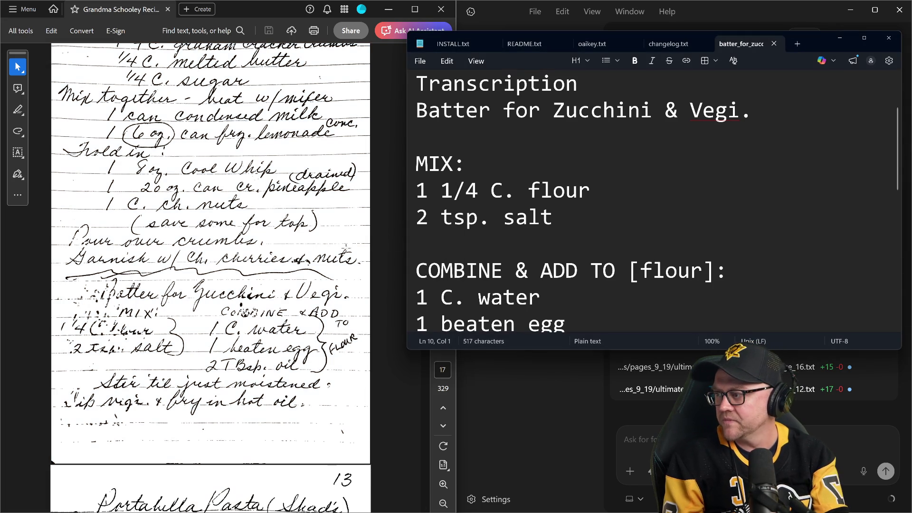
scroll(578, 214, "down", 3)
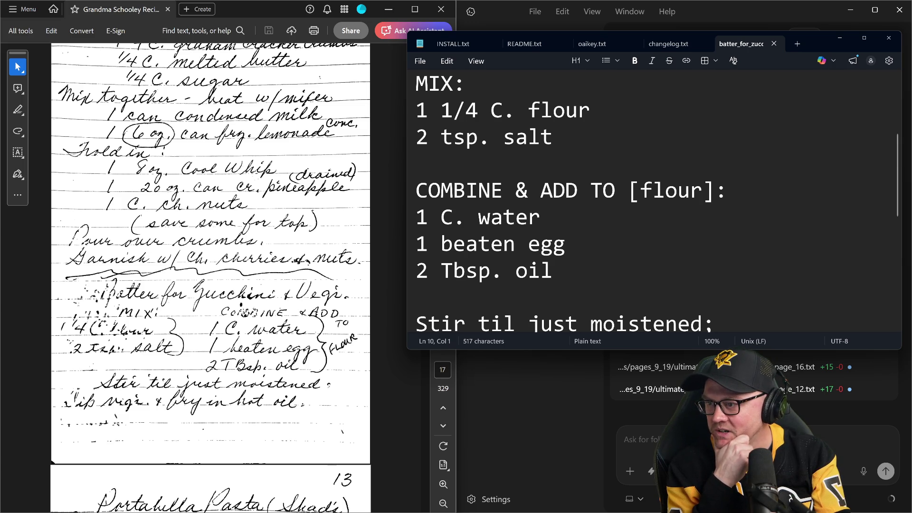
scroll(641, 200, "down", 2)
scroll(642, 200, "down", 1)
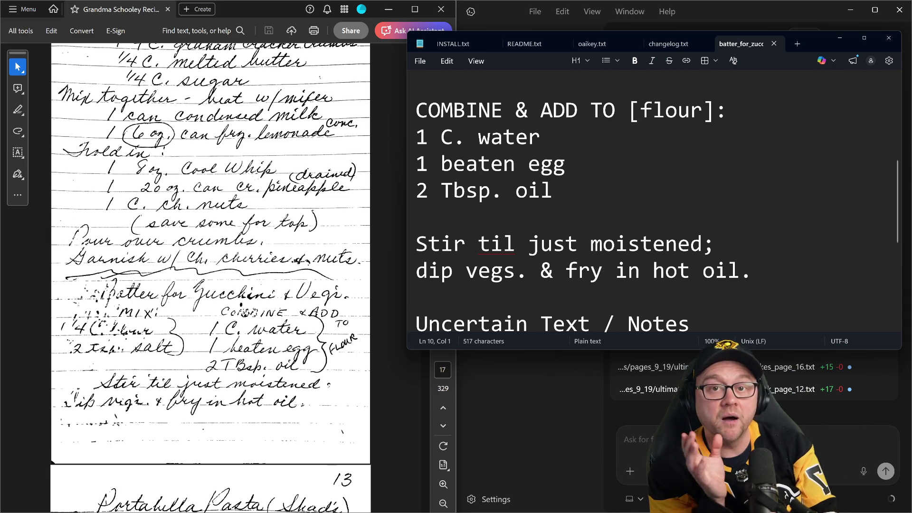
scroll(642, 214, "down", 3)
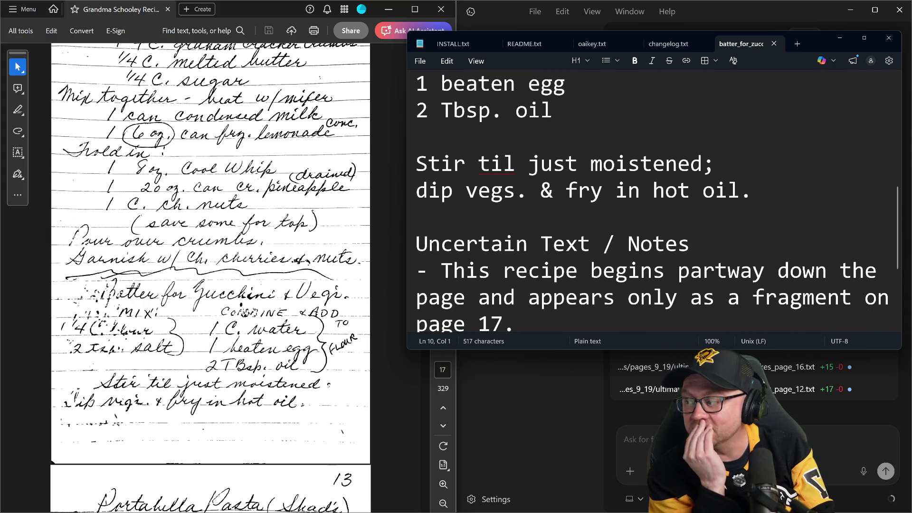
scroll(642, 213, "down", 3)
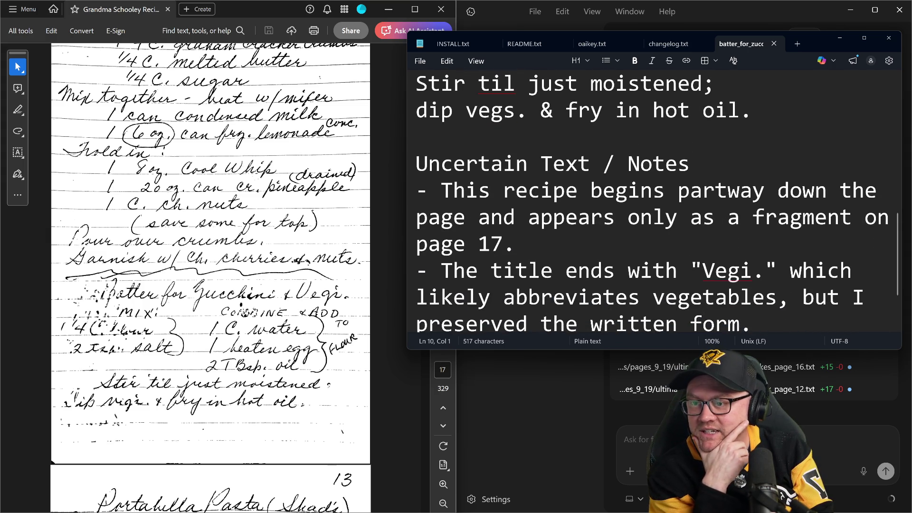
scroll(641, 214, "down", 3)
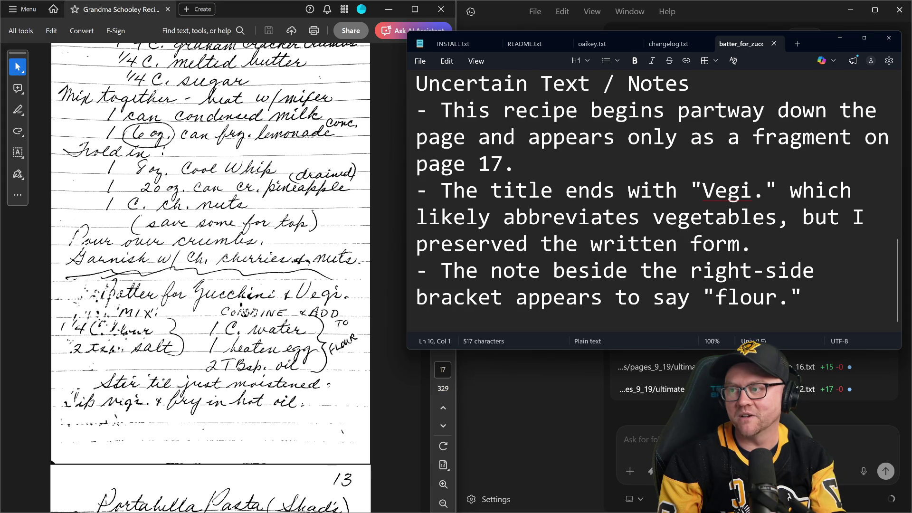
scroll(641, 199, "down", 1)
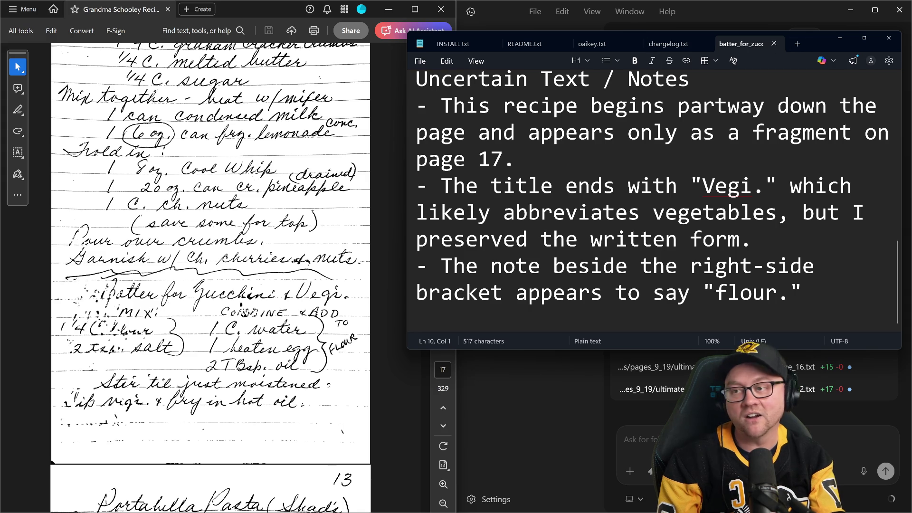
scroll(641, 200, "up", 3)
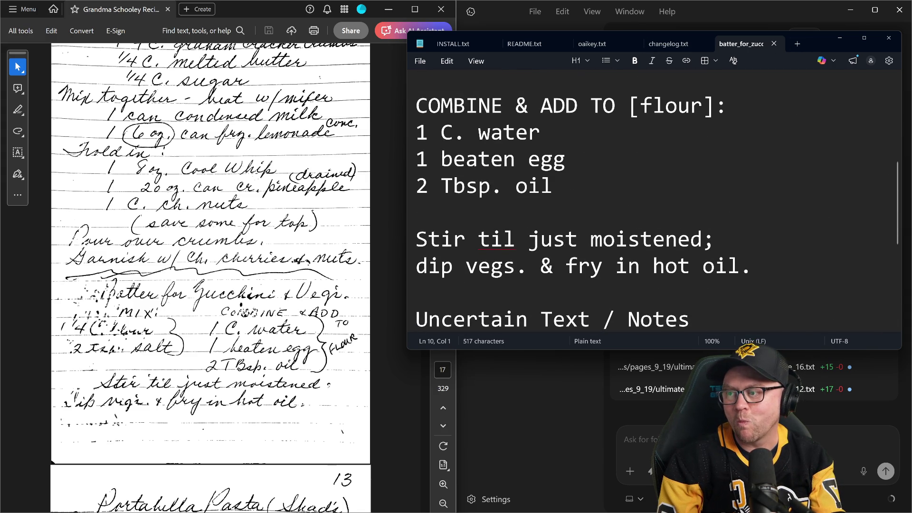
scroll(642, 199, "up", 2)
scroll(642, 200, "down", 2)
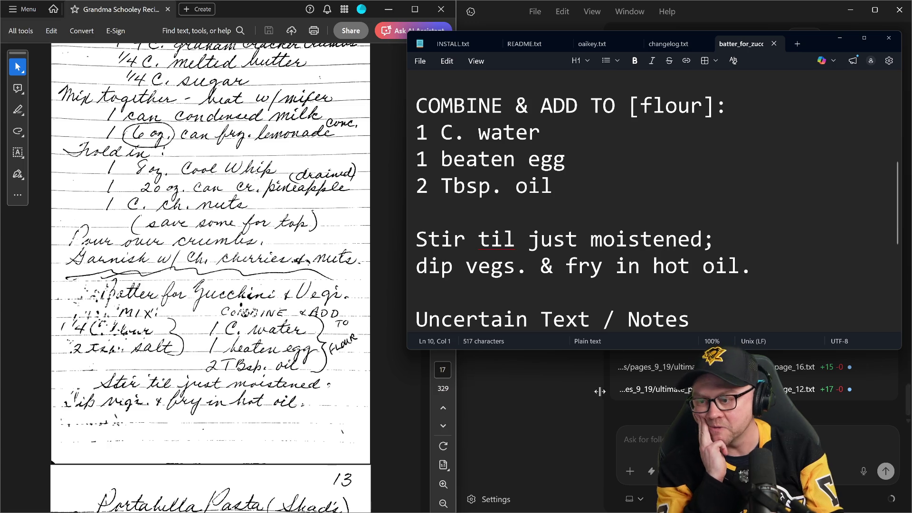
left_click(576, 404)
scroll(779, 281, "up", 4)
scroll(779, 281, "up", 4)
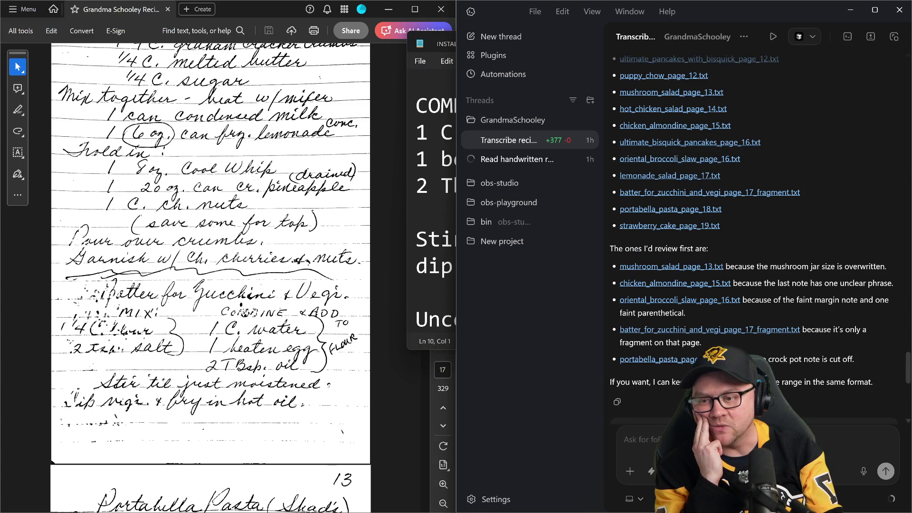
scroll(777, 275, "up", 5)
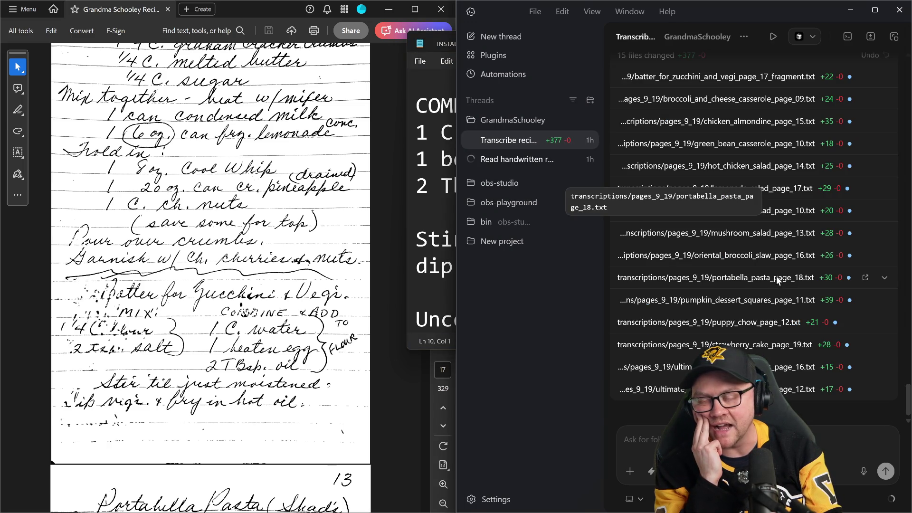
mouse_move(716, 255)
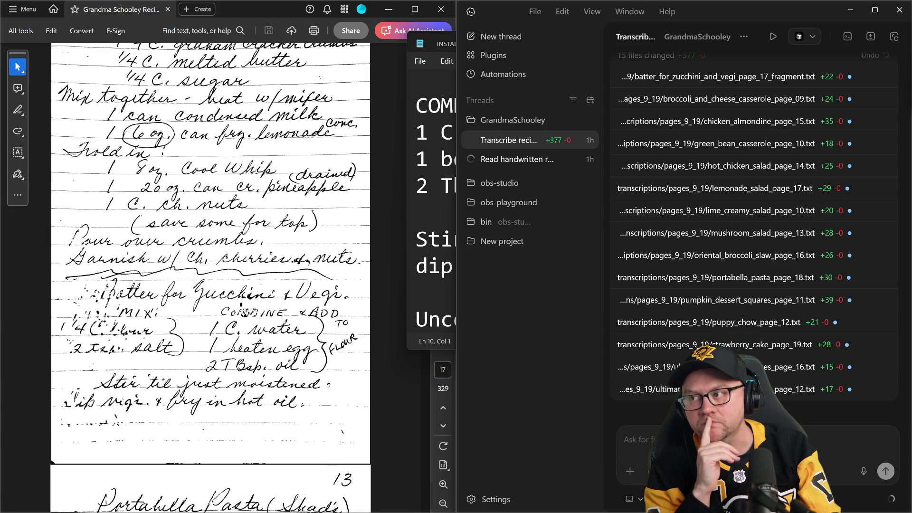
scroll(289, 248, "up", 3)
scroll(290, 248, "down", 3)
scroll(291, 248, "down", 5)
scroll(290, 248, "down", 5)
scroll(291, 248, "down", 3)
scroll(291, 248, "down", 5)
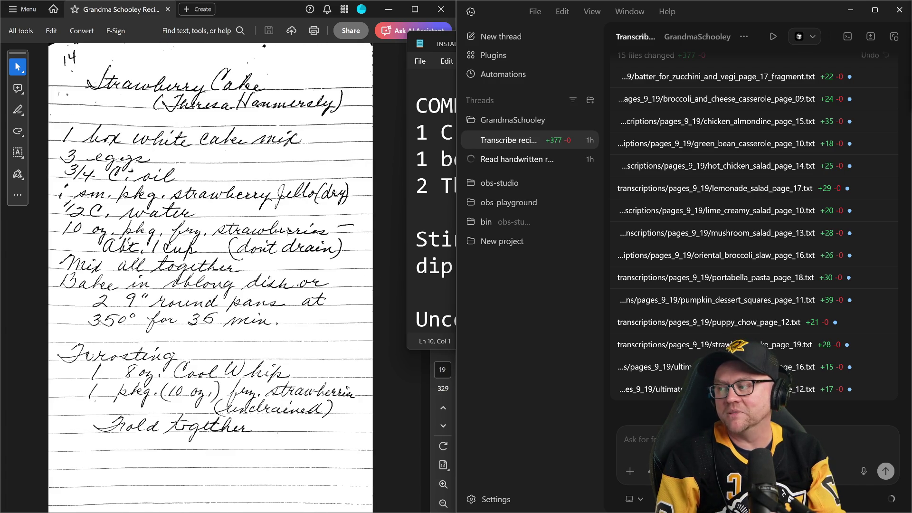
scroll(291, 248, "up", 5)
scroll(291, 248, "up", 5)
scroll(290, 248, "up", 5)
scroll(304, 255, "up", 4)
scroll(304, 255, "up", 5)
scroll(304, 255, "up", 5)
scroll(304, 255, "up", 4)
scroll(305, 255, "up", 4)
scroll(304, 255, "up", 3)
scroll(304, 256, "up", 3)
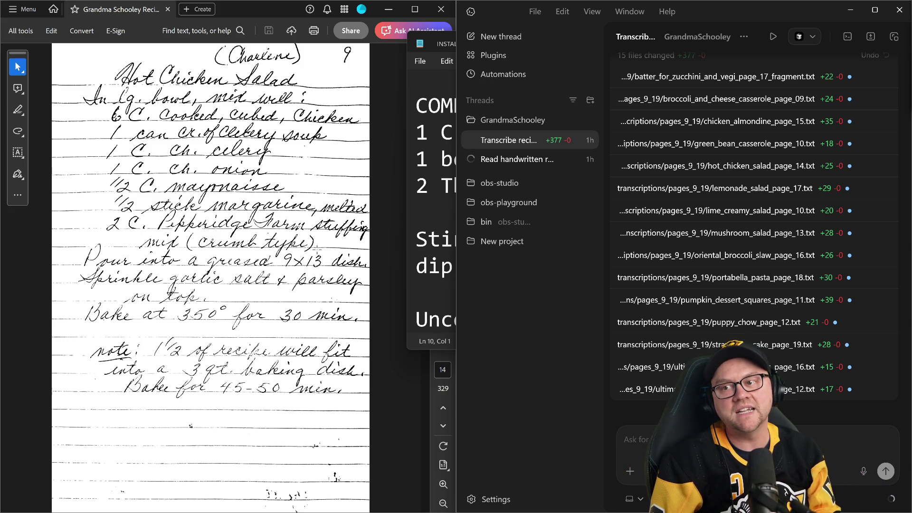
scroll(768, 138, "up", 5)
scroll(769, 140, "up", 3)
scroll(771, 140, "up", 3)
scroll(770, 139, "down", 5)
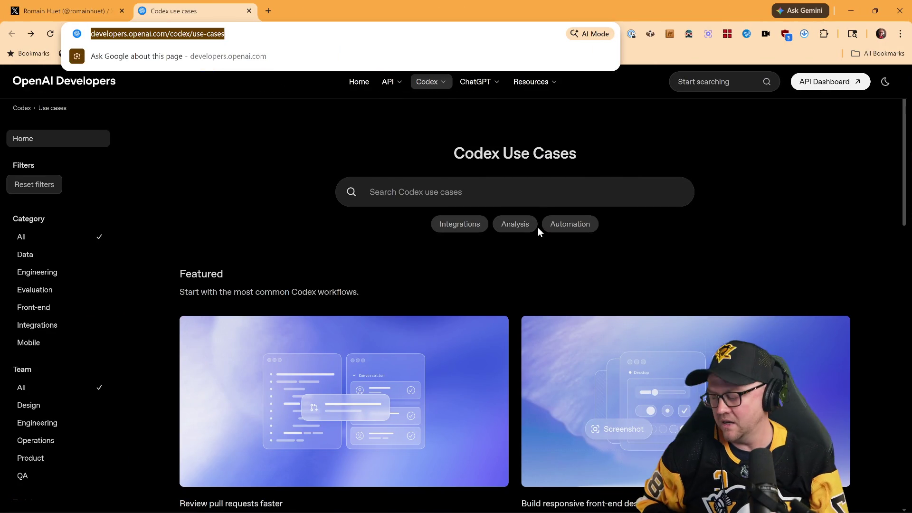
Edit the web address to go to the OpenAI Developers home page
left_click(234, 34)
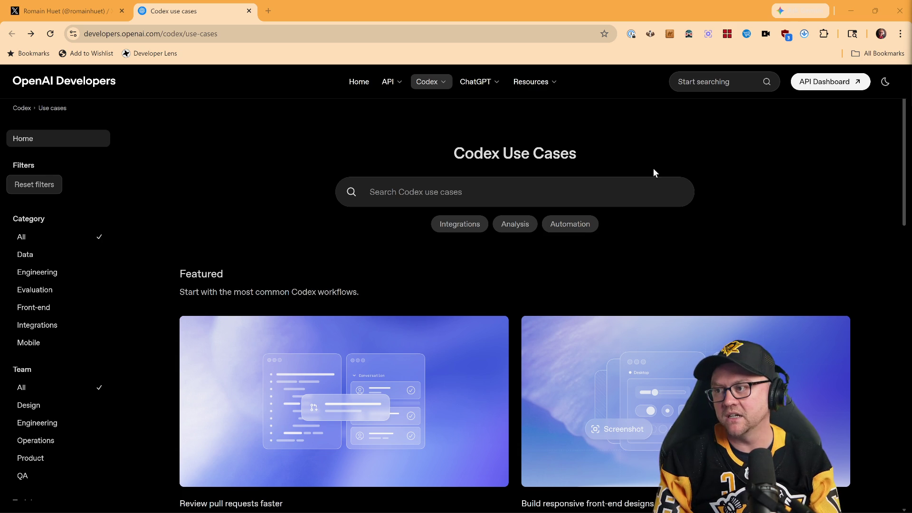
scroll(670, 248, "down", 4)
scroll(735, 257, "down", 4)
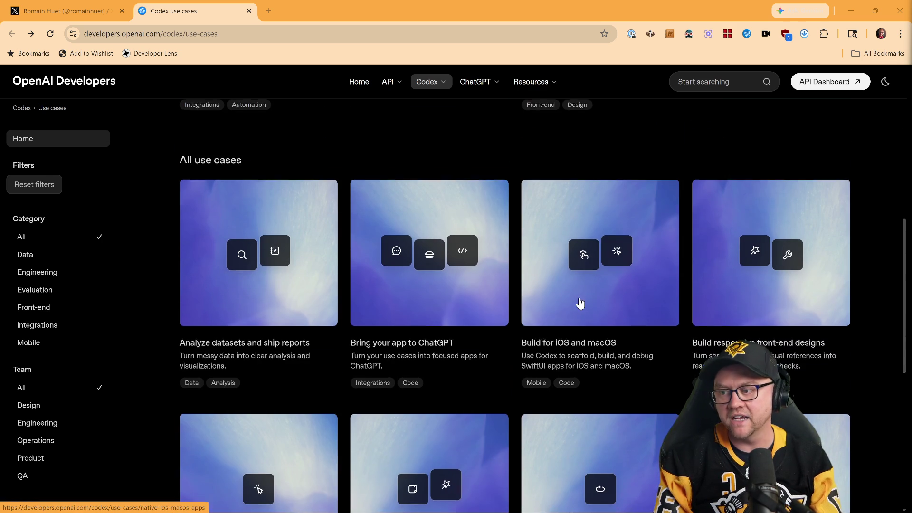
scroll(579, 296, "down", 4)
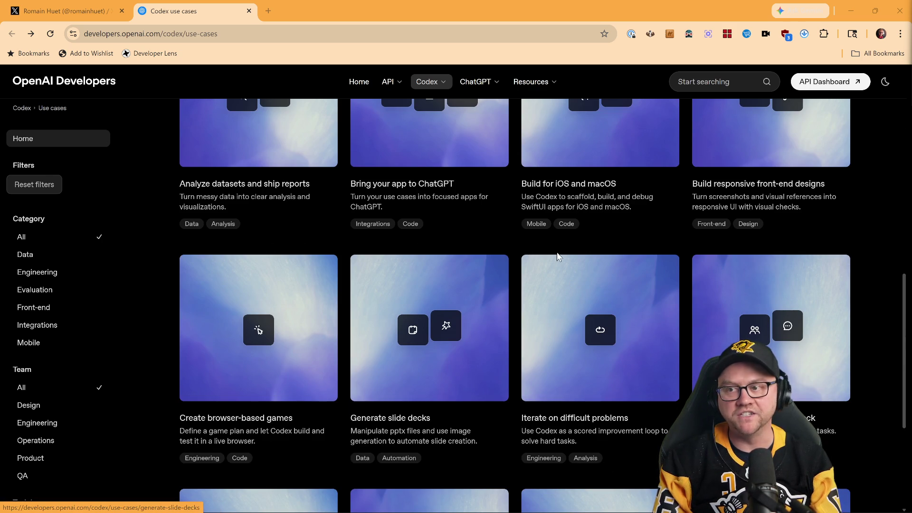
scroll(207, 243, "up", 5)
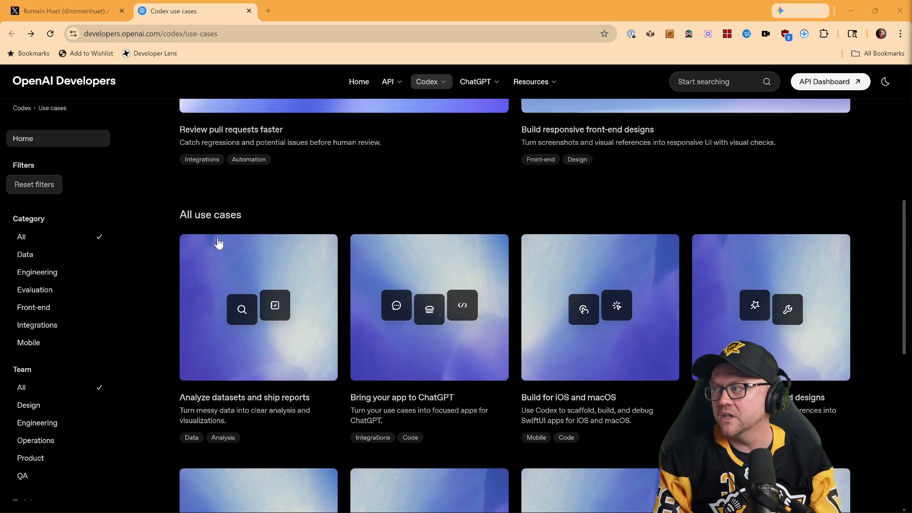
scroll(214, 242, "up", 5)
scroll(224, 232, "up", 3)
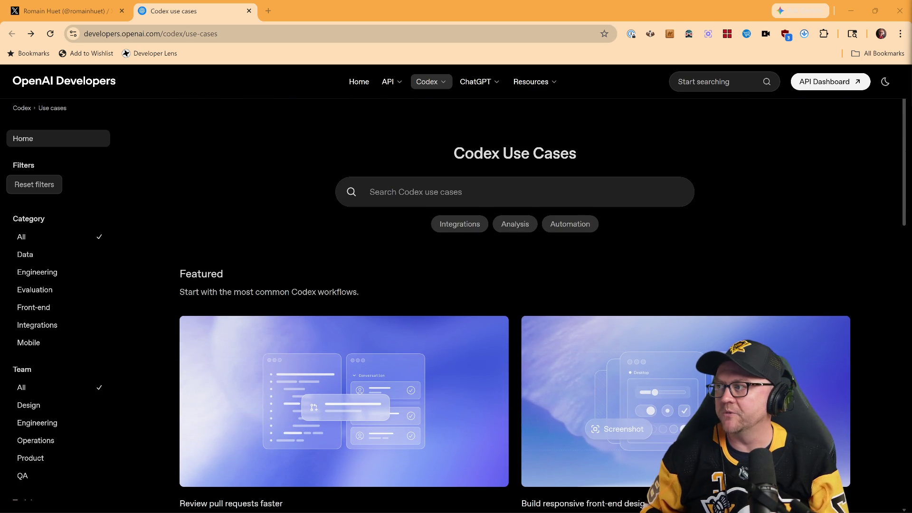
left_click_drag(184, 33, 75, 37)
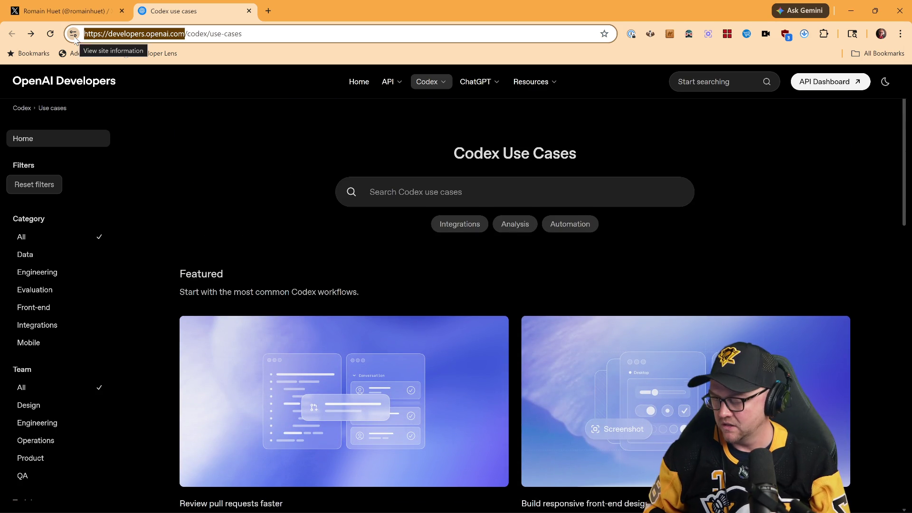
key("BackSpace")
key("ctrl+a")
type("deve")
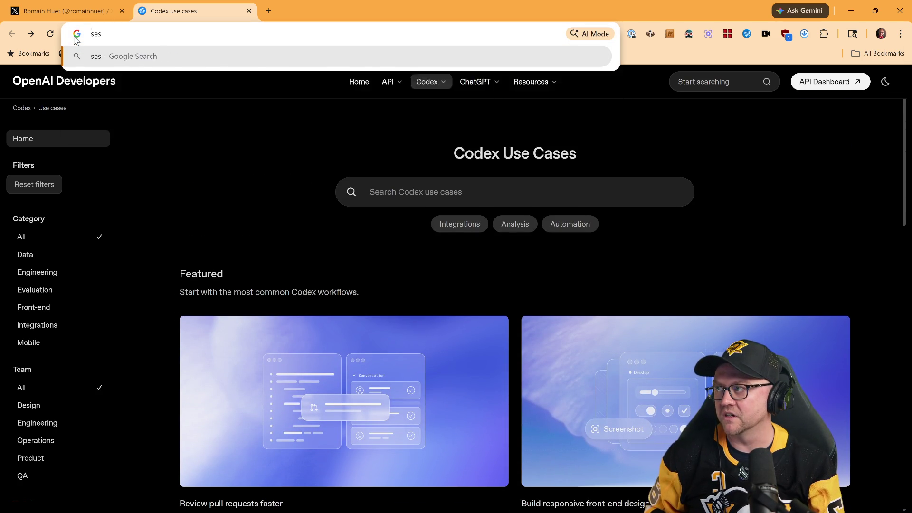
key("Return")
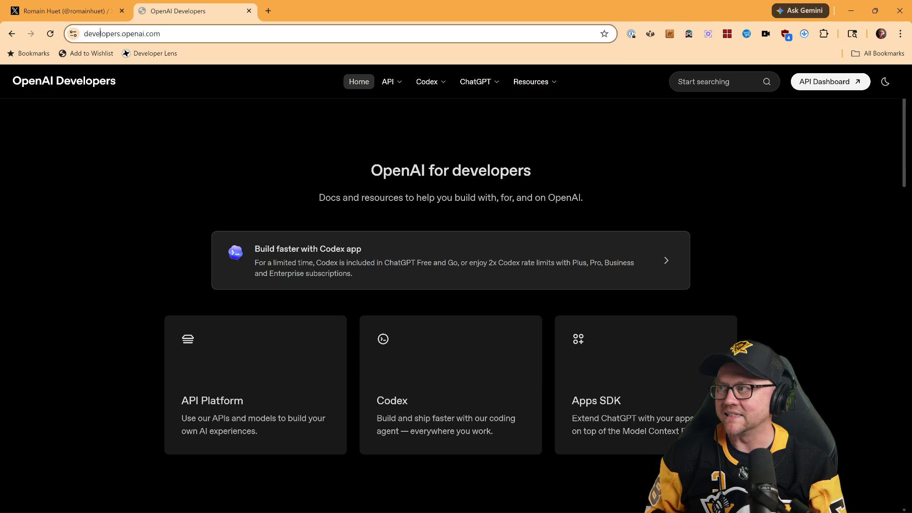
left_click(122, 34)
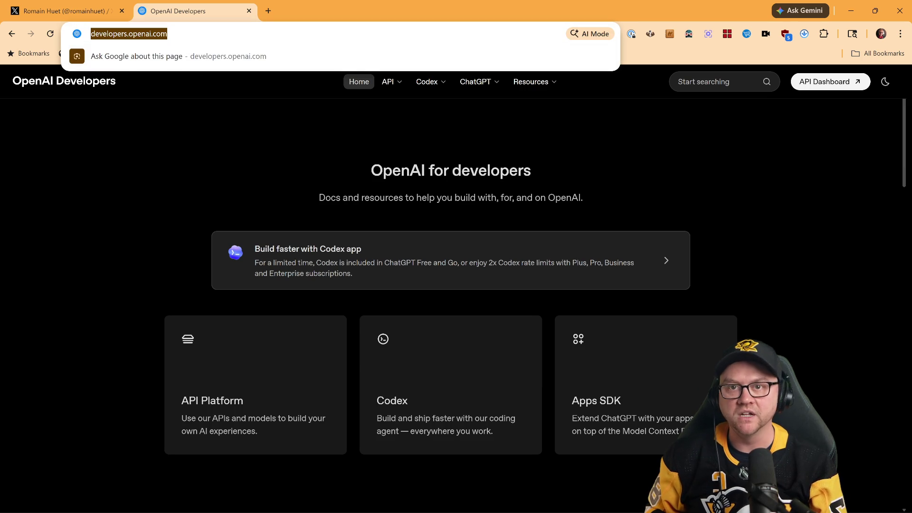
key("Escape")
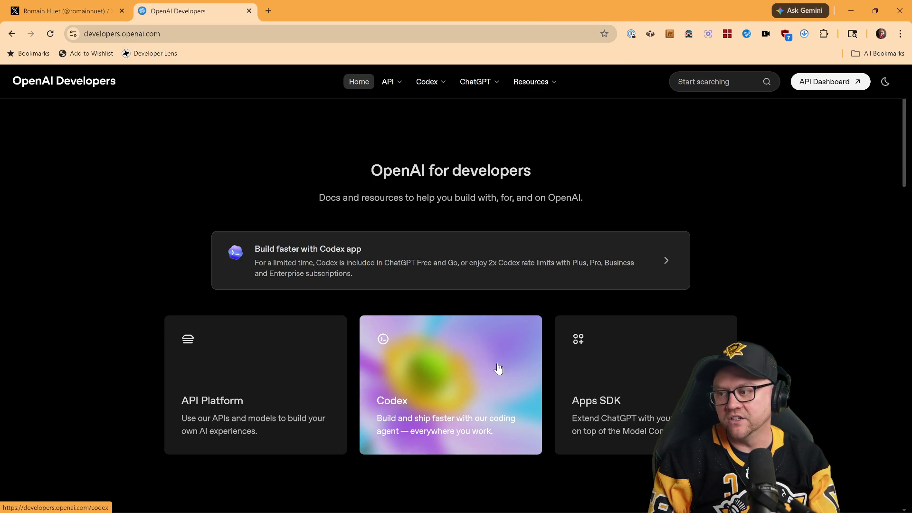
mouse_move(427, 81)
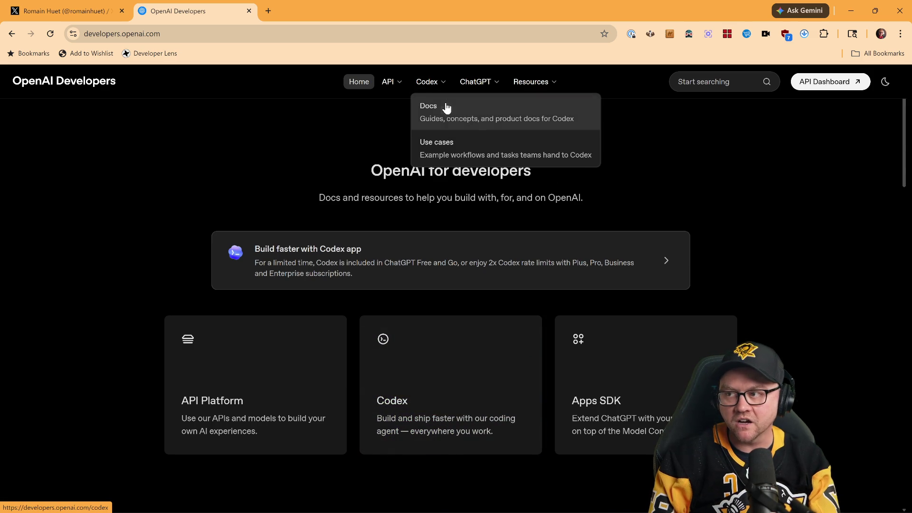
Go to the Codex documentation overview from the Codex > Docs menu
left_click(445, 106)
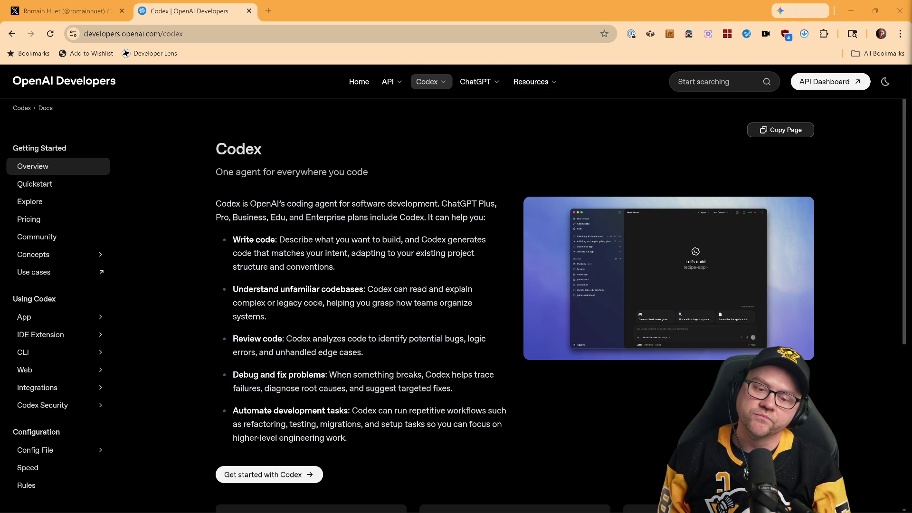
key("ctrl+l")
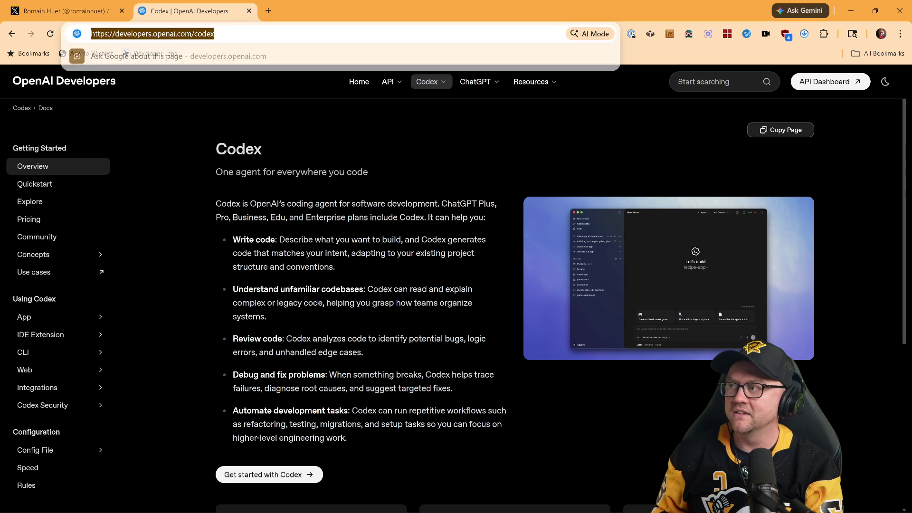
type("skills.sh")
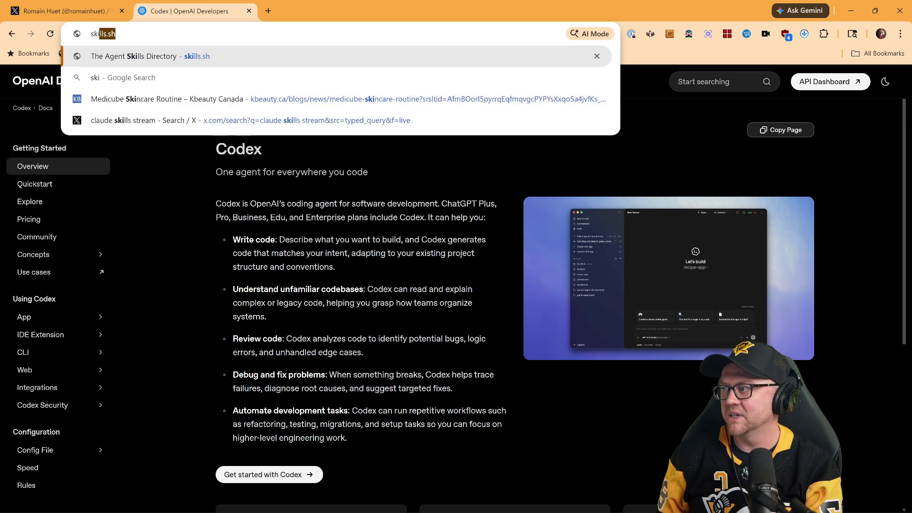
Go to skills.sh and bring the Skills Leaderboard into view
key("Return")
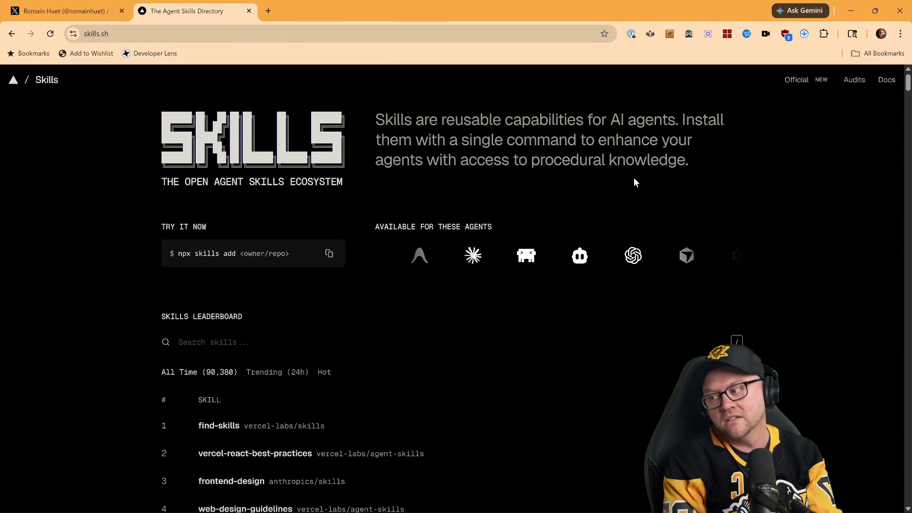
scroll(634, 178, "down", 3)
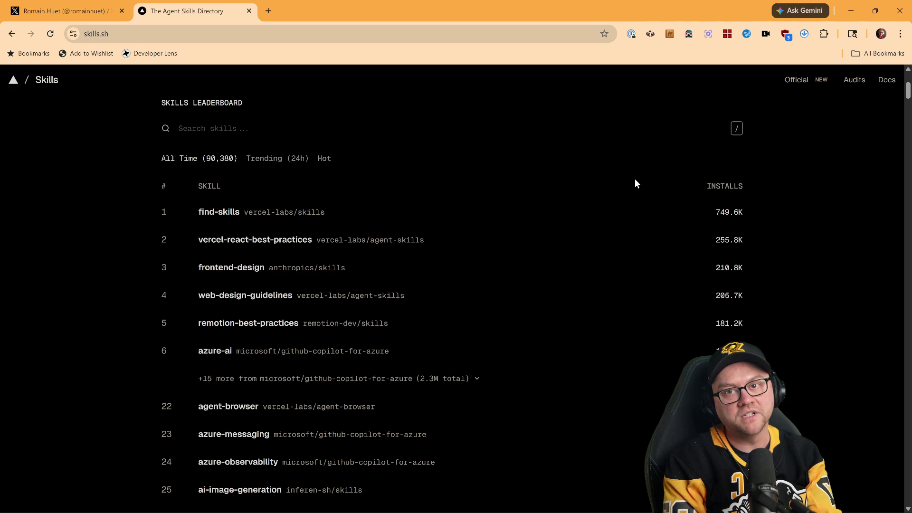